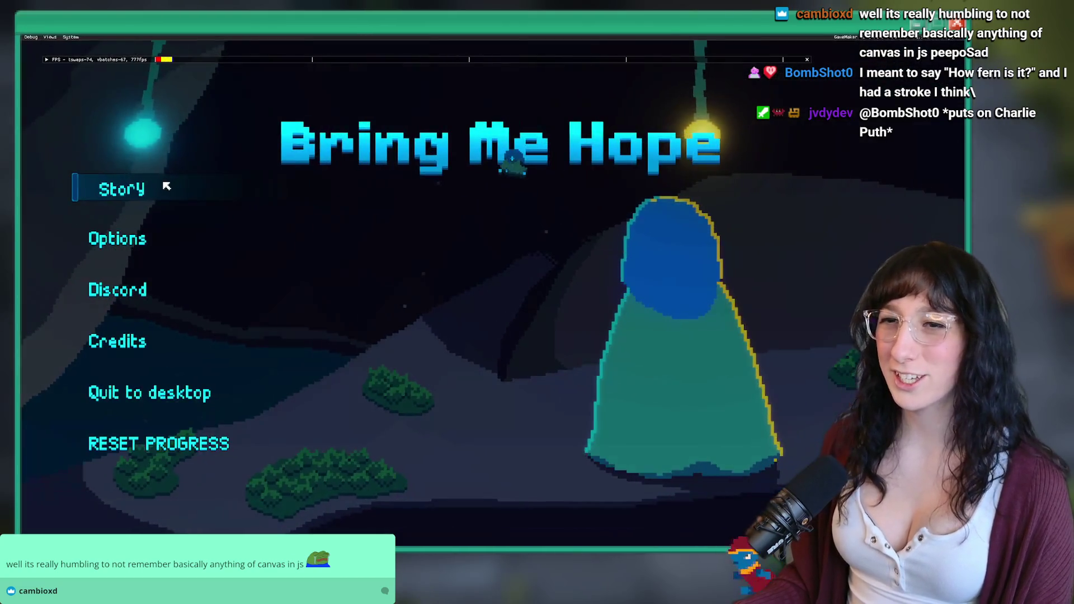
Start Story from the title menu, walk through the teleport circle into the dungeon, then quit the test run
{"action": "left_click", "coordinate": [168, 193]}
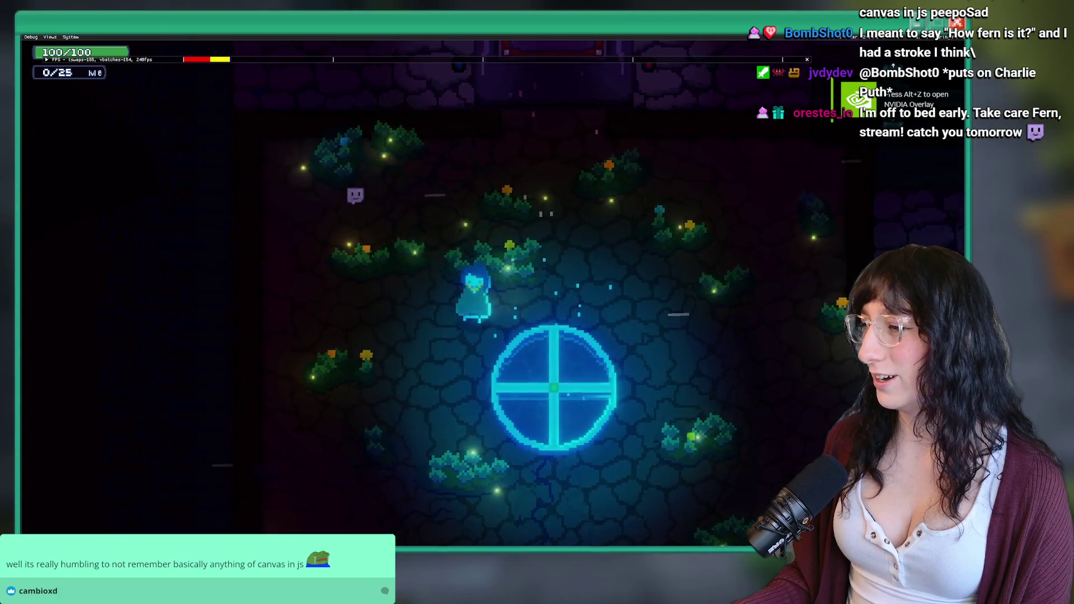
{"action": "key", "text": "s"}
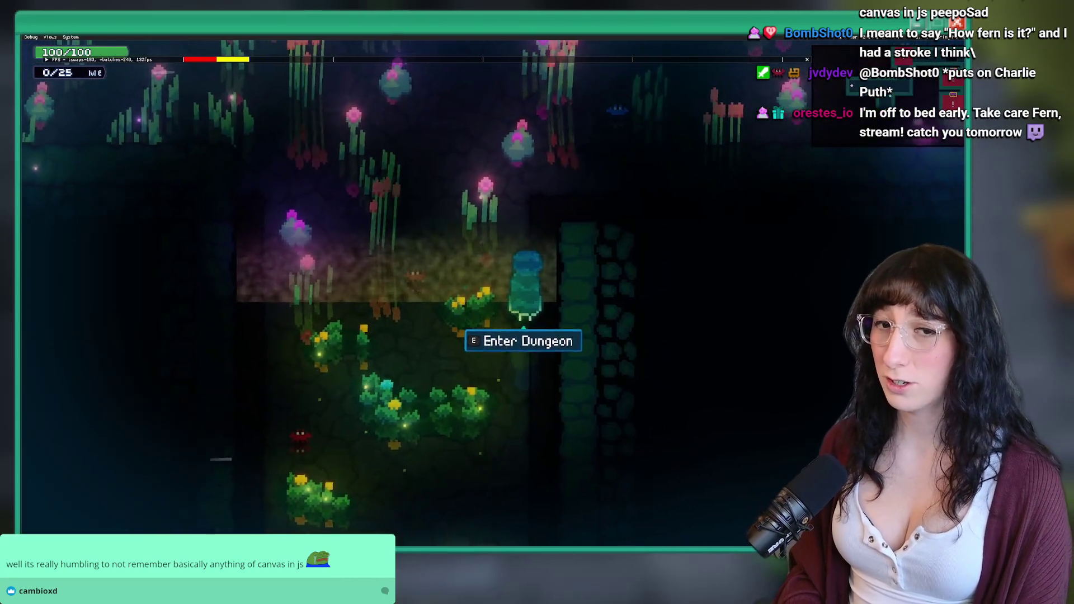
{"action": "key", "text": "e"}
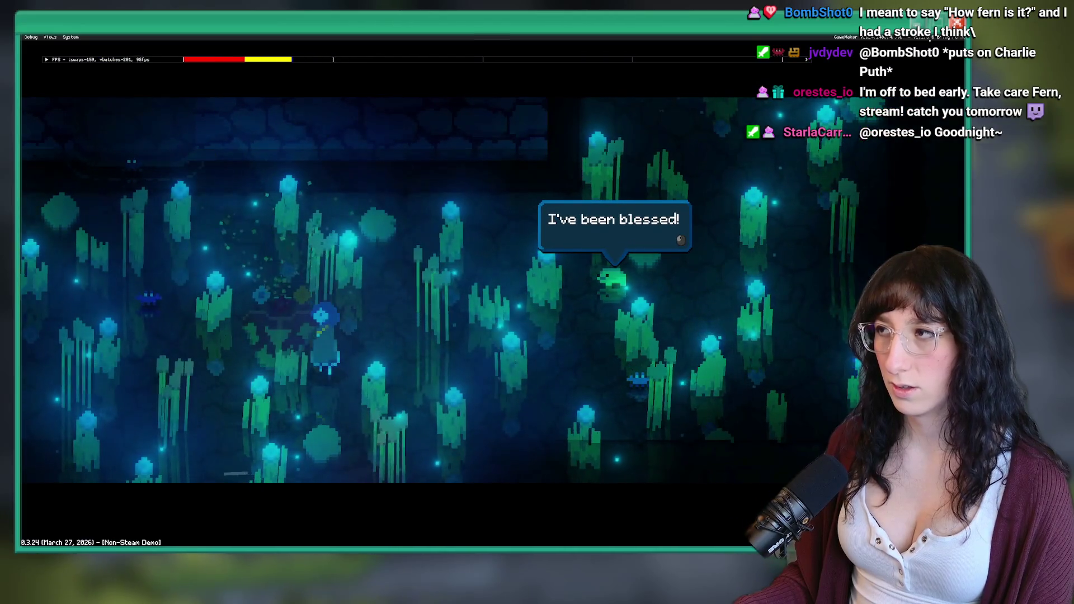
{"action": "key", "text": "Escape"}
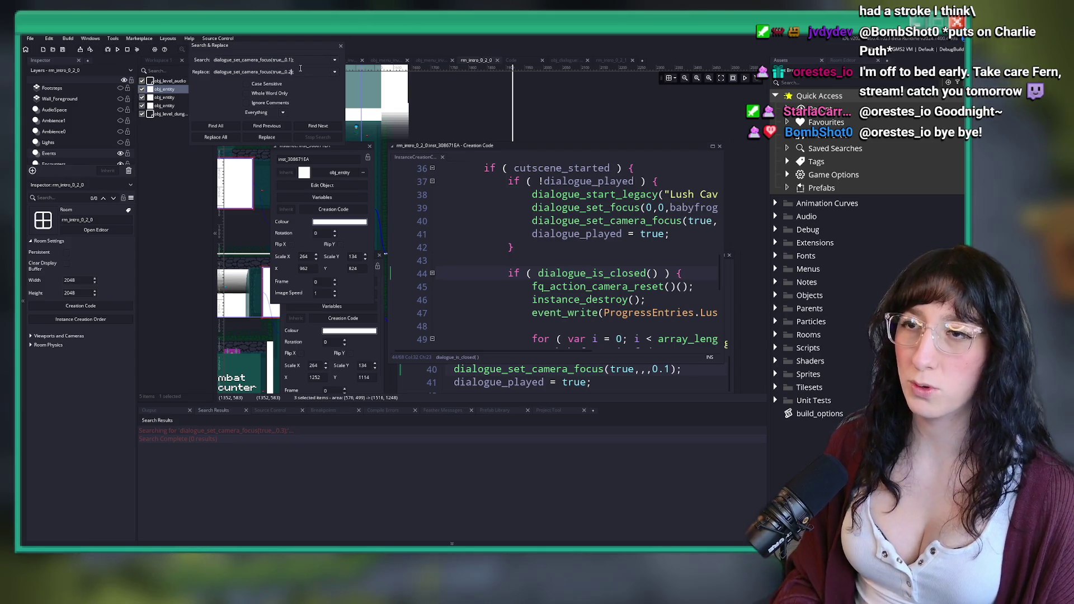
Replace every frog dialogue camera focus 0.1 with 0.2 and close the Search & Replace panel
{"action": "left_click", "coordinate": [215, 138]}
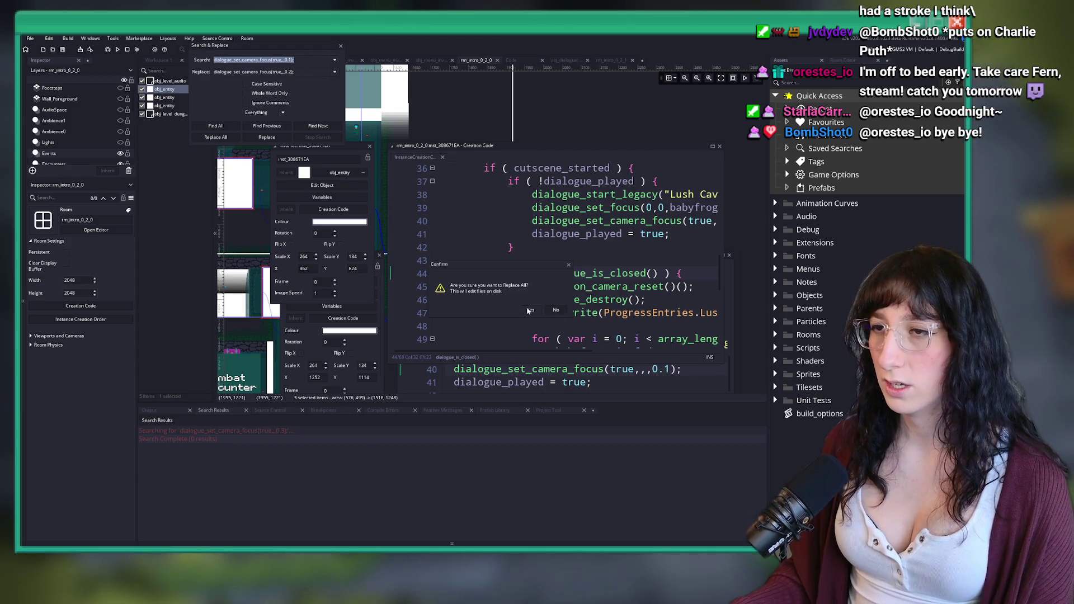
{"action": "left_click", "coordinate": [530, 310]}
{"action": "left_click", "coordinate": [341, 47]}
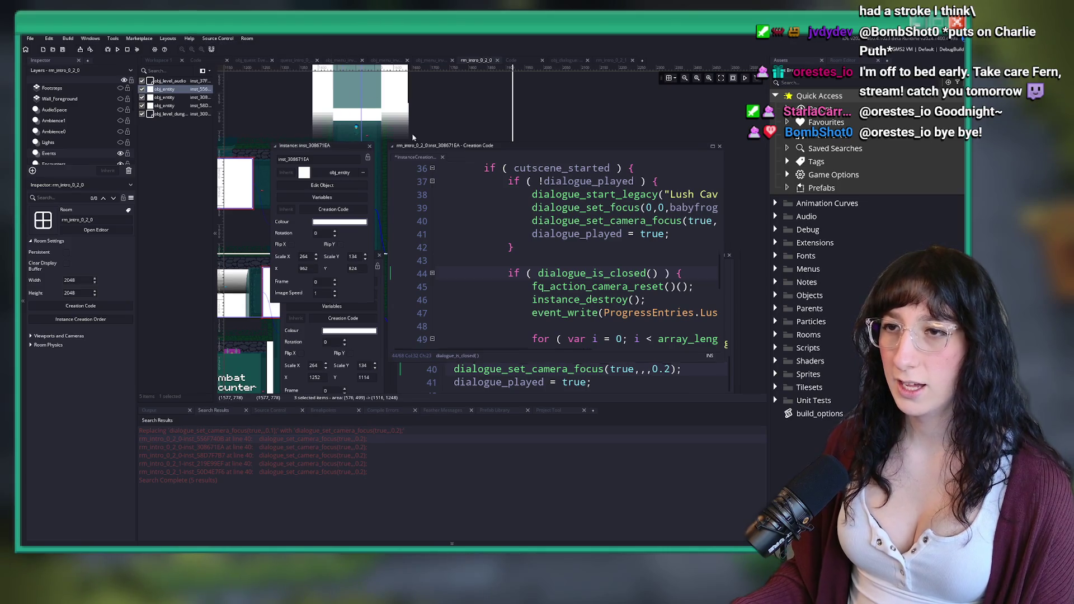
Close the rm_intro_0_2_0 and rm_intro_0_2_1 rooms and leftover editors, then show the Code workspace
{"action": "left_click", "coordinate": [497, 59]}
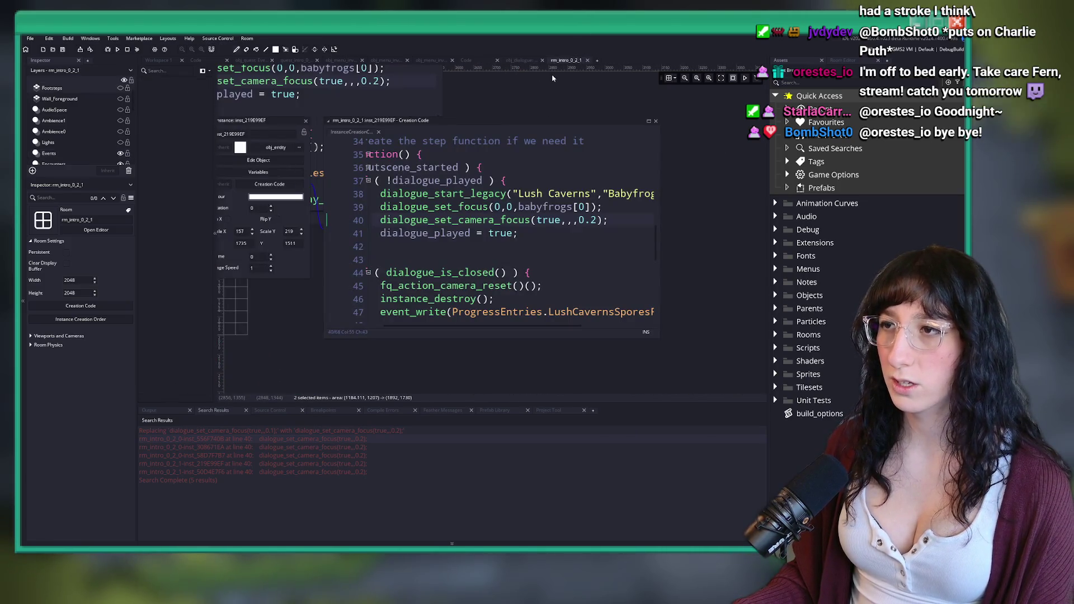
{"action": "left_click", "coordinate": [587, 60]}
{"action": "left_click", "coordinate": [497, 59]}
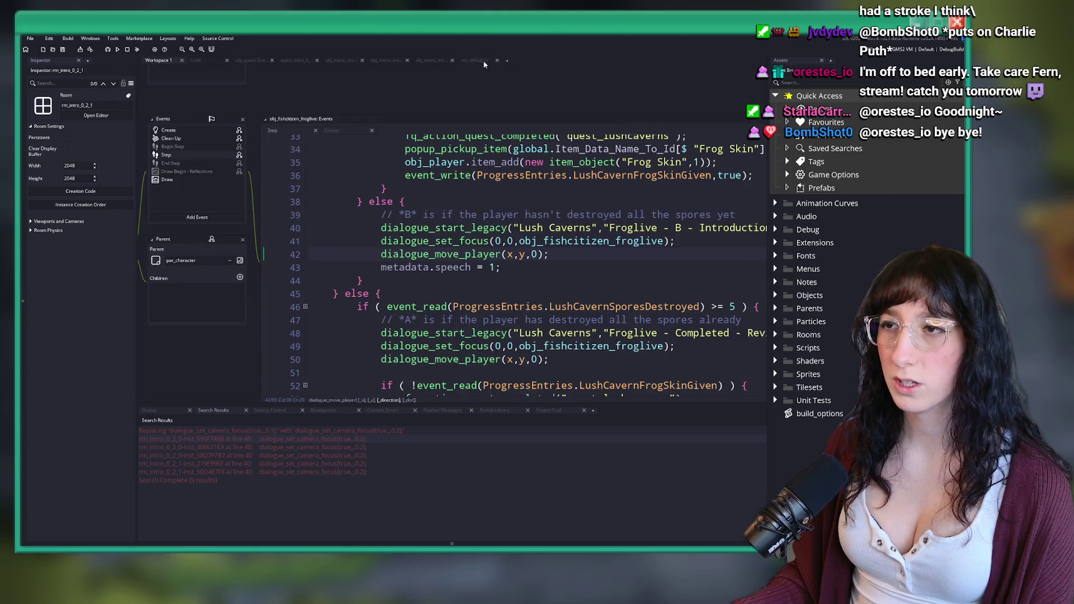
{"action": "middle_click", "coordinate": [306, 63]}
{"action": "middle_click", "coordinate": [305, 63]}
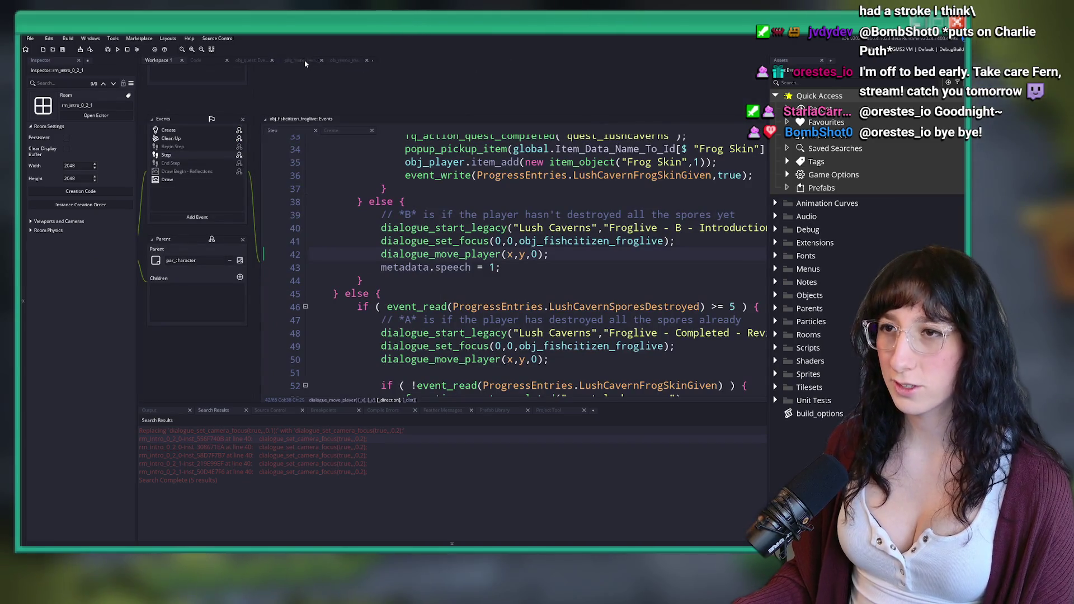
{"action": "middle_click", "coordinate": [305, 64]}
{"action": "middle_click", "coordinate": [306, 63]}
{"action": "left_click", "coordinate": [225, 62]}
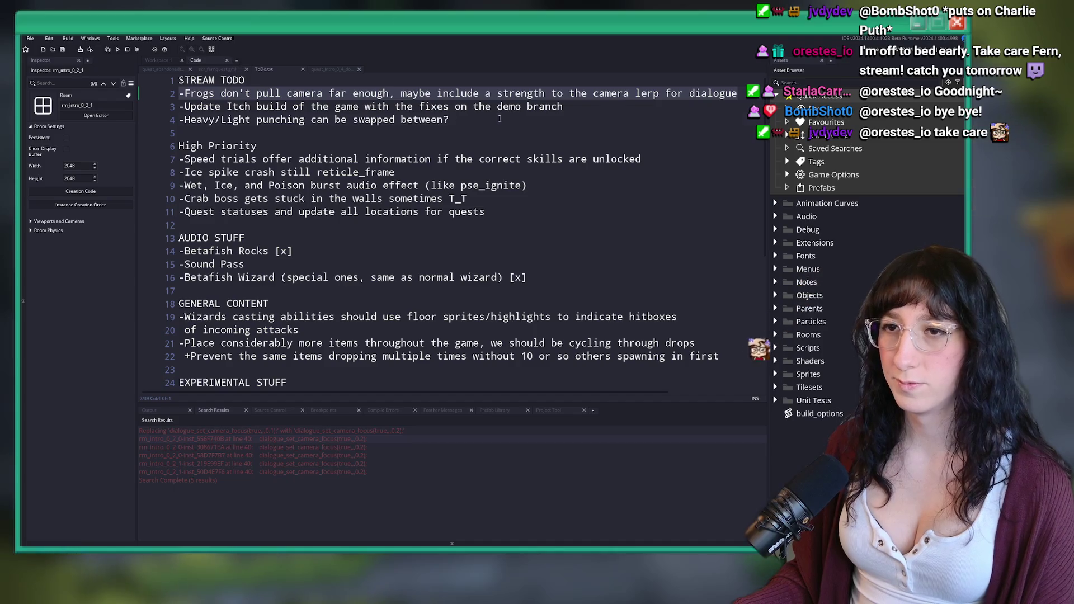
Delete the finished frog camera line from the STREAM TODO list and save ToDo.txt
{"action": "left_click", "coordinate": [592, 107]}
{"action": "key", "text": "Up"}
{"action": "key", "text": "ctrl+d"}
{"action": "key", "text": "ctrl+s"}
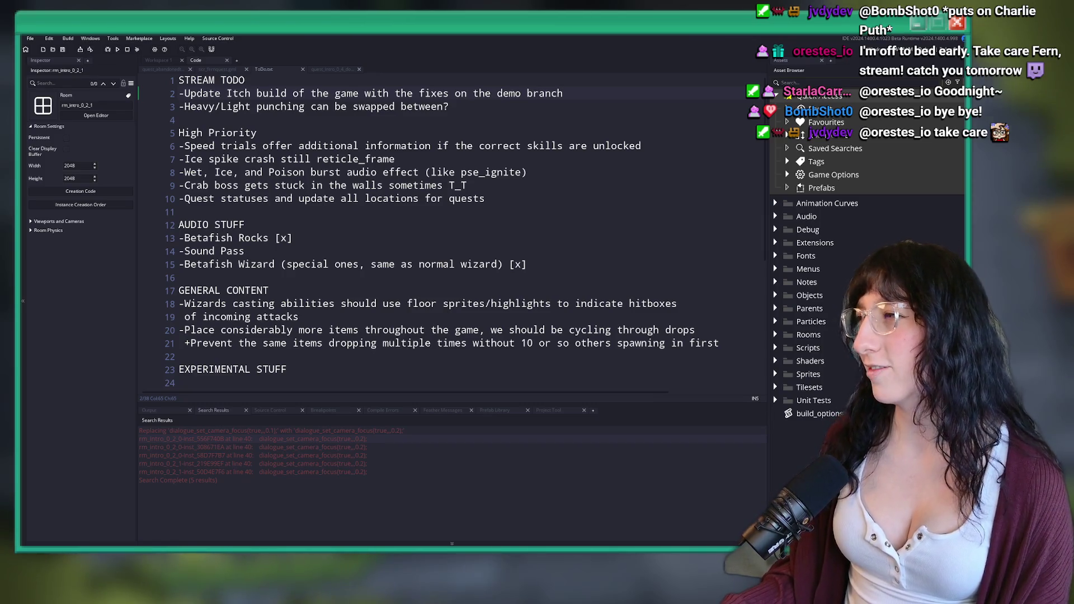
{"action": "key", "text": "ctrl+t"}
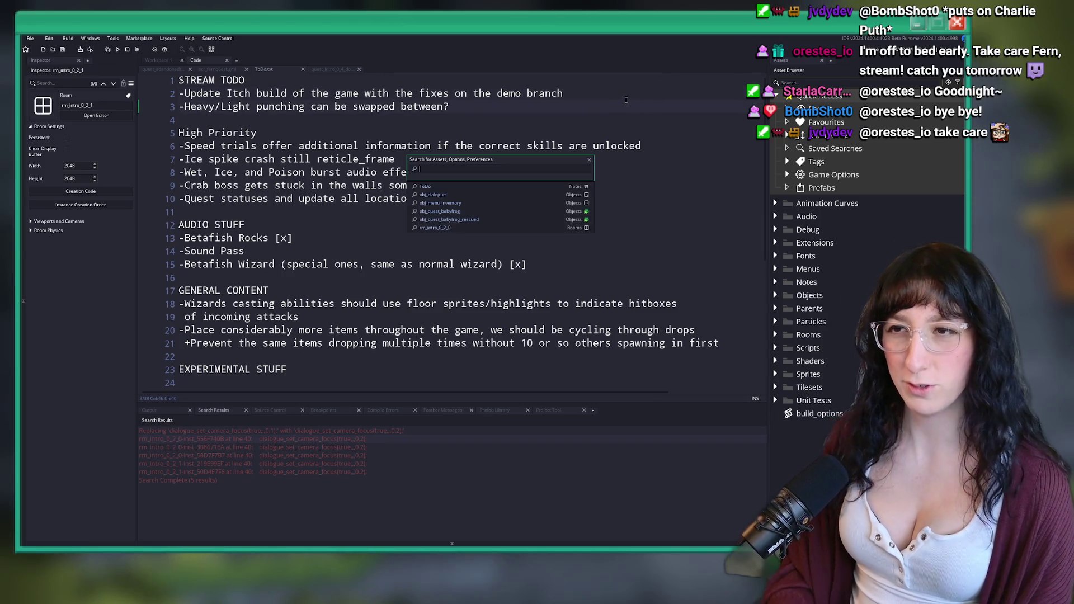
Open obj_player through the asset search, closing the mistakenly opened obj_platform
{"action": "type", "text": "bj_platform"}
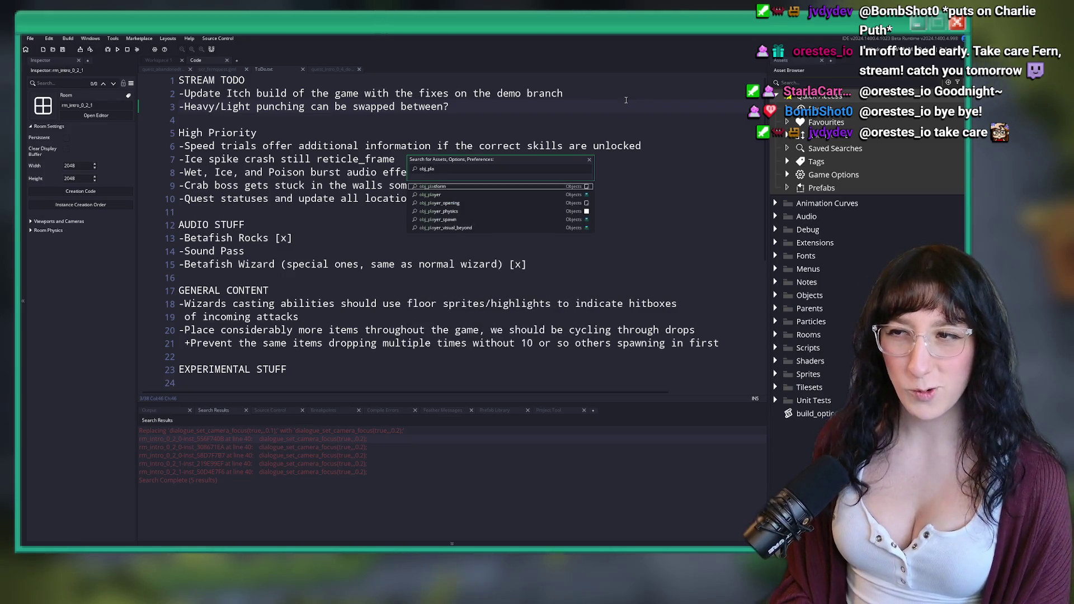
{"action": "key", "text": "Return"}
{"action": "left_click", "coordinate": [235, 145]}
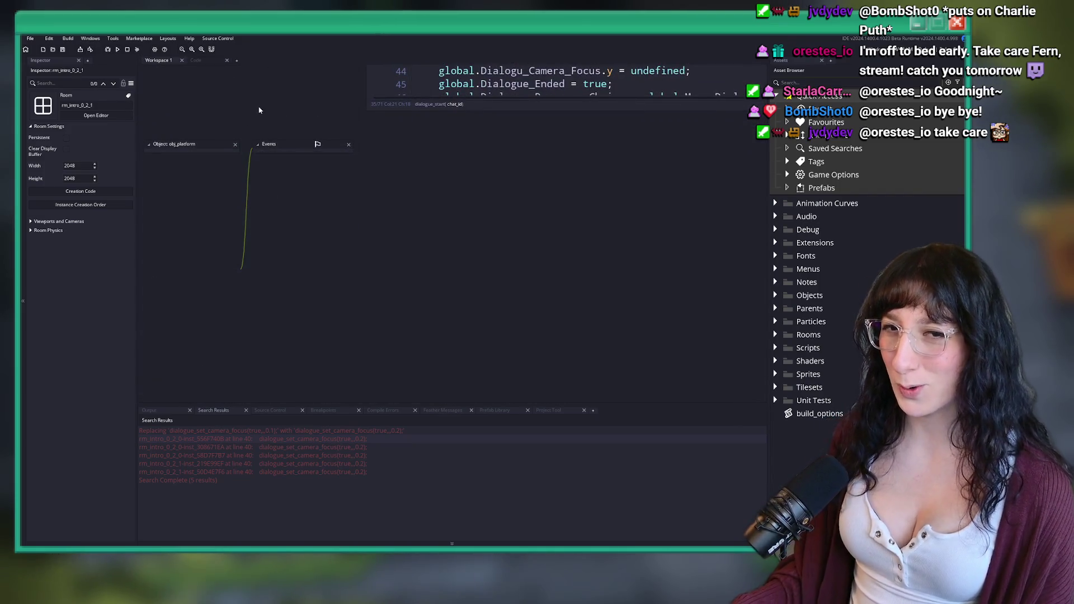
{"action": "key", "text": "ctrl+t"}
{"action": "type", "text": "obj_play"}
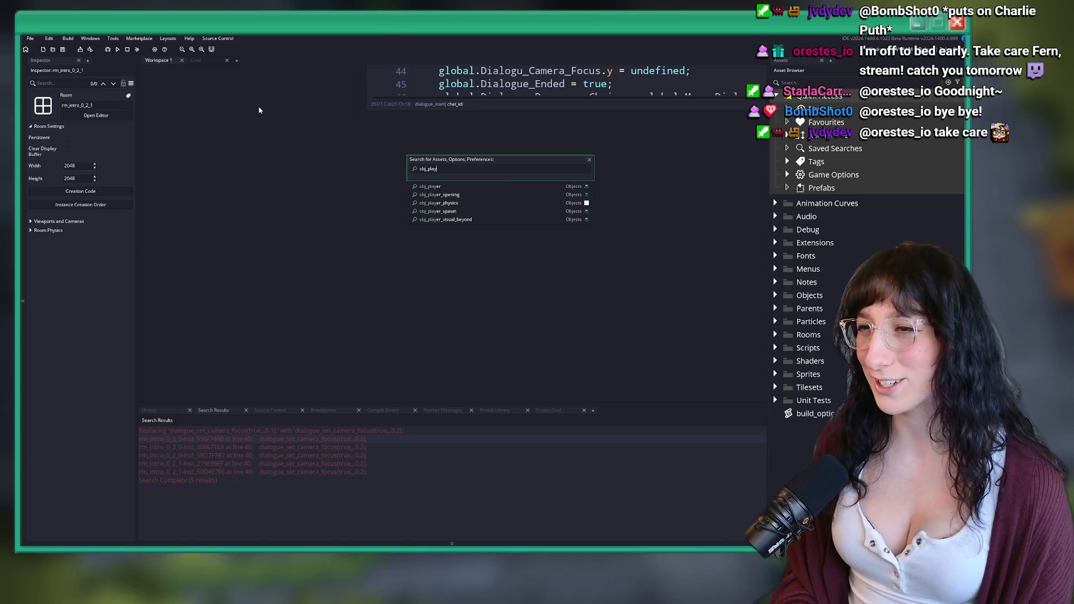
{"action": "key", "text": "Return"}
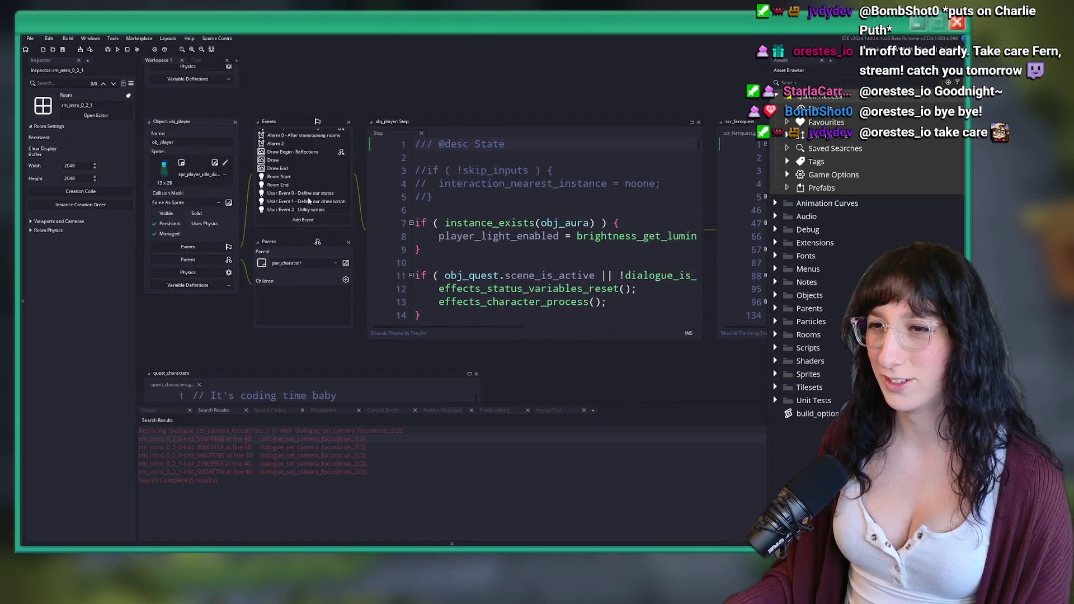
Open obj_player's User Event 0 state code in its own full-size tab, closing scr_fernquest
{"action": "double_click", "coordinate": [345, 193]}
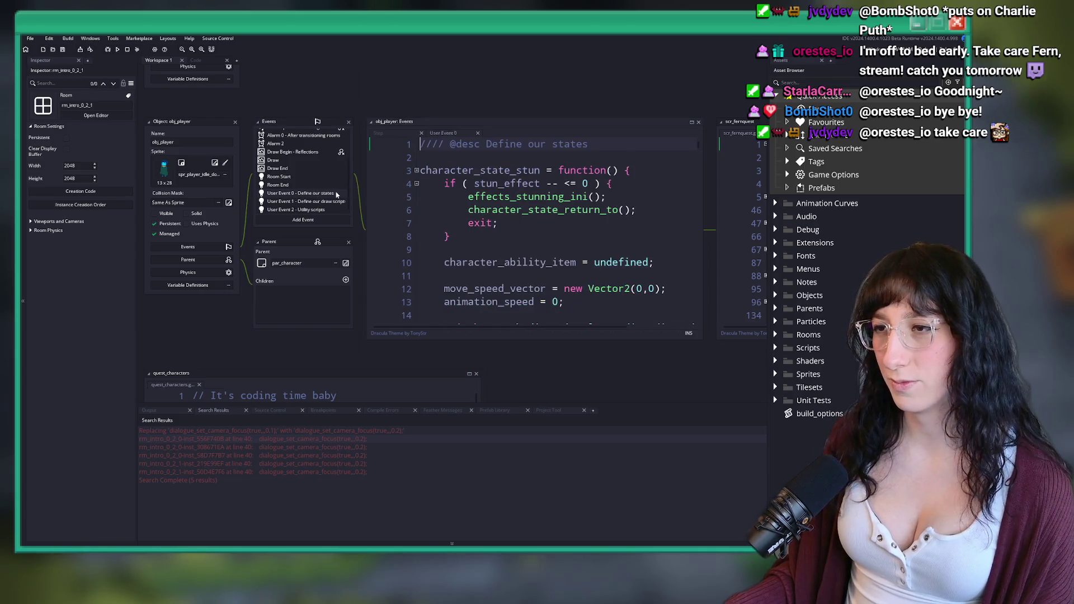
{"action": "left_click", "coordinate": [604, 144]}
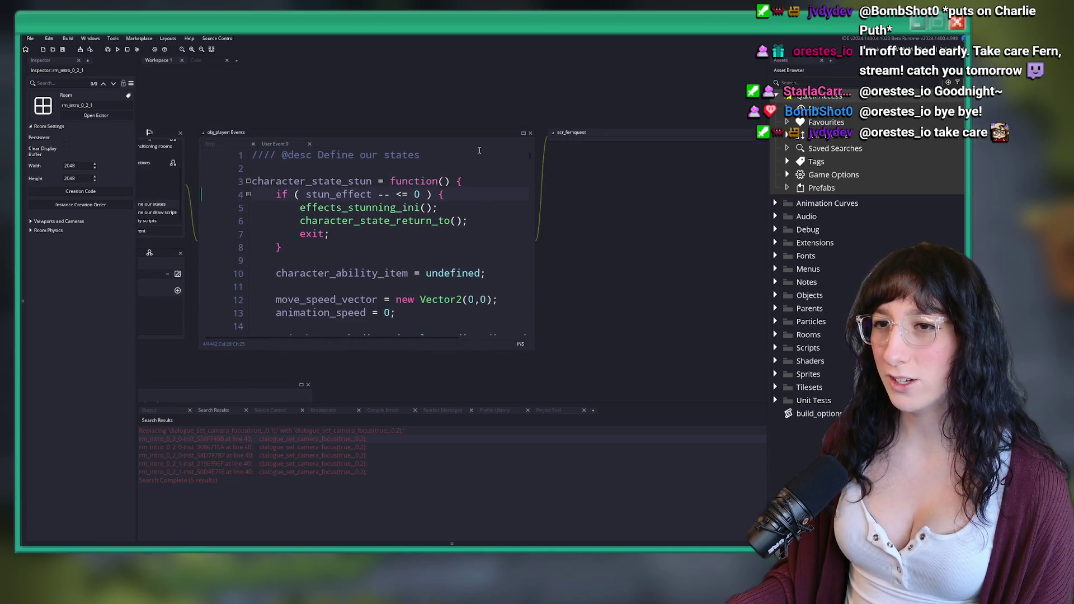
{"action": "left_click", "coordinate": [692, 135]}
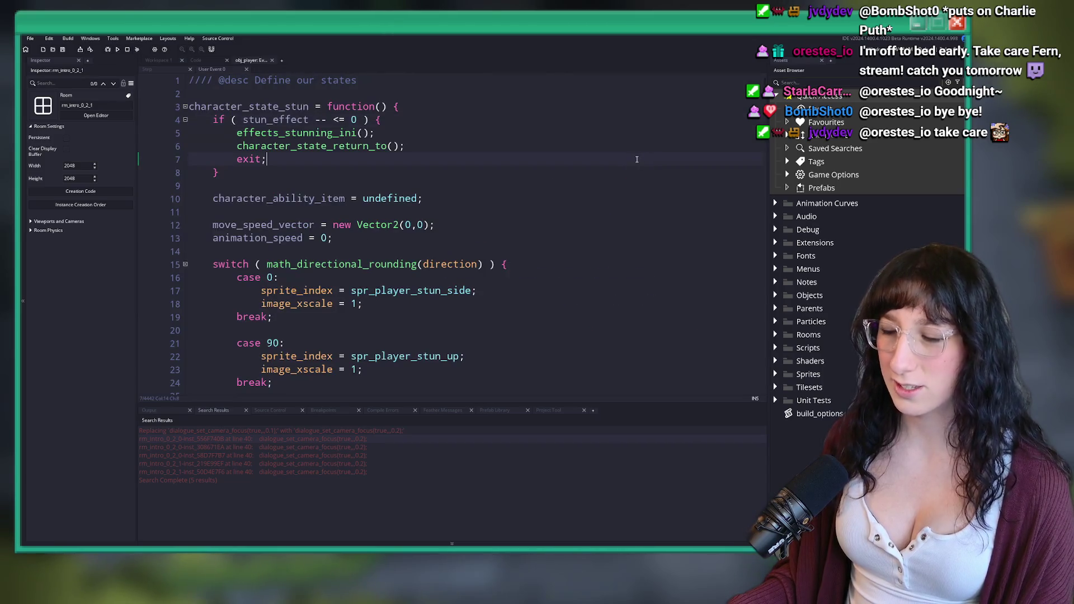
{"action": "key", "text": "F12"}
{"action": "key", "text": "ctrl+f"}
Search for heavy1 and locate the coyote_time_attack reset in the heavy attack state
{"action": "type", "text": "heavy1"}
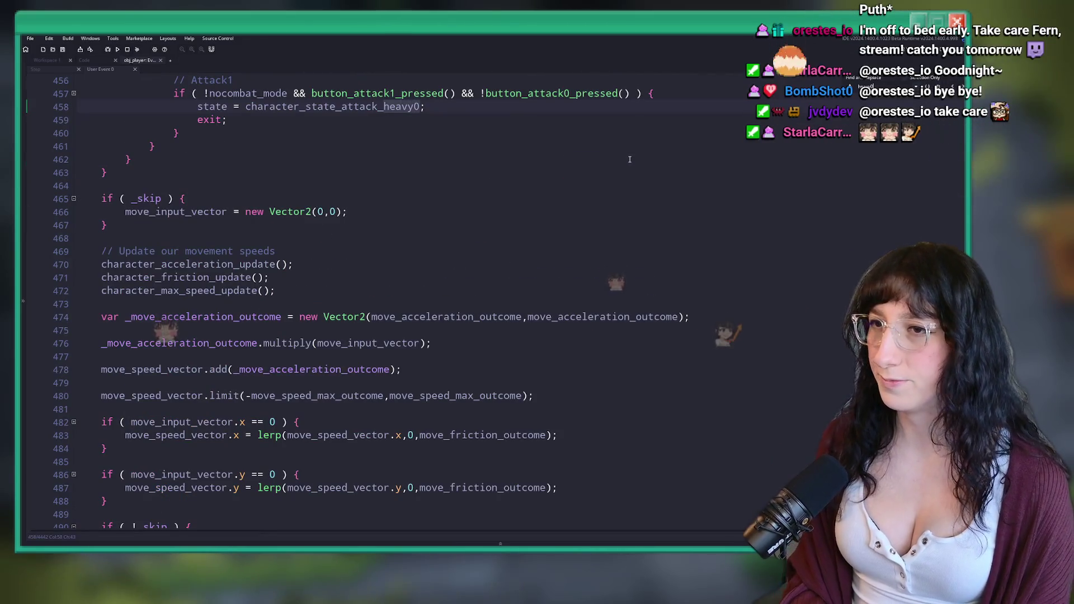
{"action": "scroll", "coordinate": [271, 253], "scroll_direction": "up", "scroll_amount": 5}
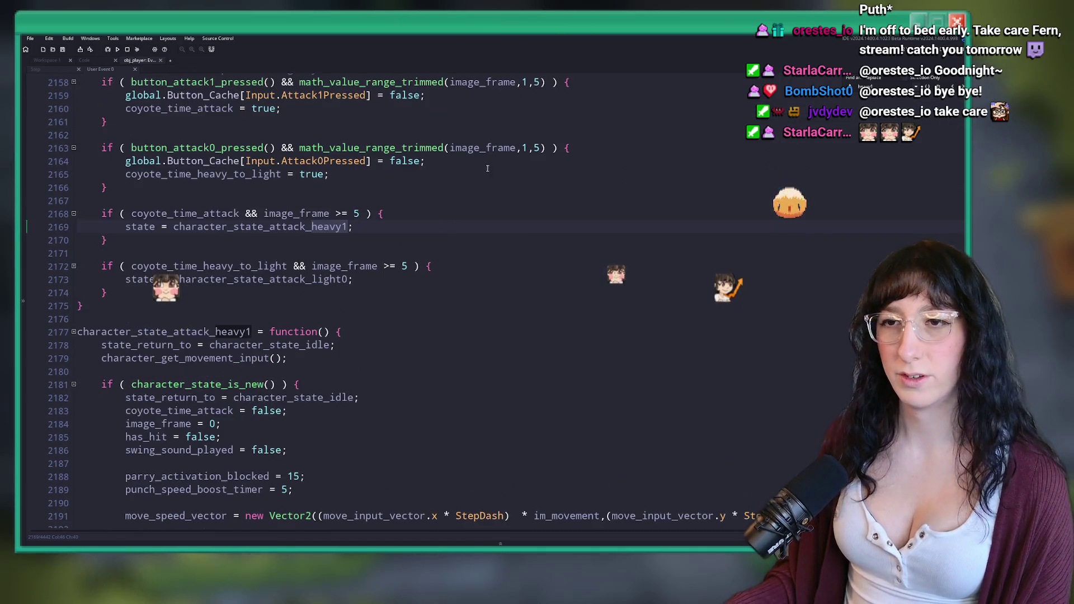
{"action": "scroll", "coordinate": [270, 253], "scroll_direction": "up", "scroll_amount": 2}
{"action": "double_click", "coordinate": [185, 317]}
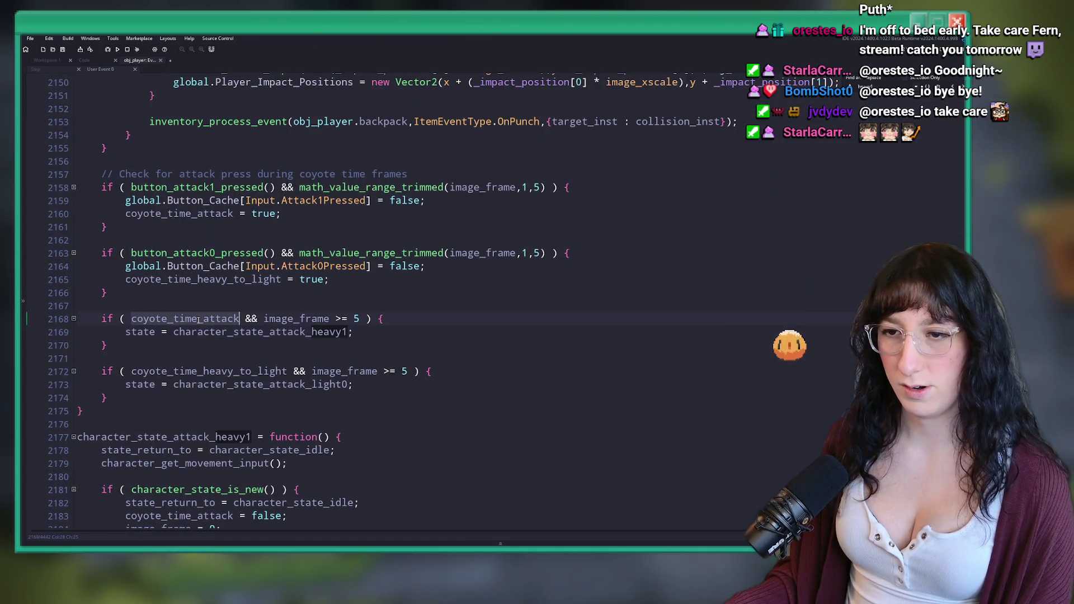
{"action": "scroll", "coordinate": [264, 315], "scroll_direction": "up", "scroll_amount": 2}
{"action": "scroll", "coordinate": [263, 315], "scroll_direction": "up", "scroll_amount": 7}
{"action": "scroll", "coordinate": [567, 221], "scroll_direction": "down", "scroll_amount": 4}
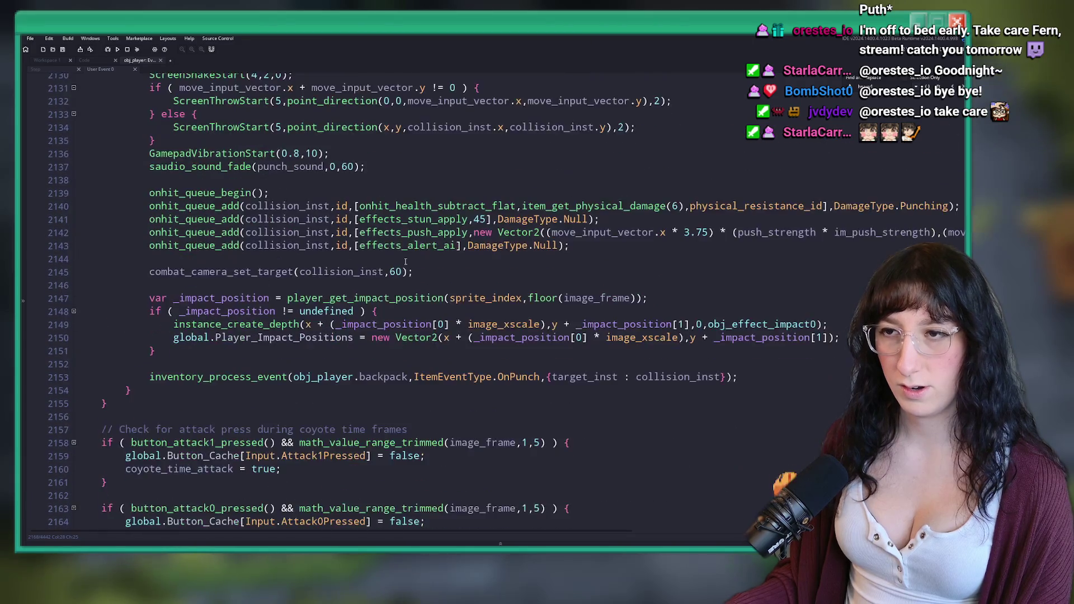
{"action": "key", "text": "ctrl+f"}
{"action": "scroll", "coordinate": [614, 173], "scroll_direction": "up", "scroll_amount": 3}
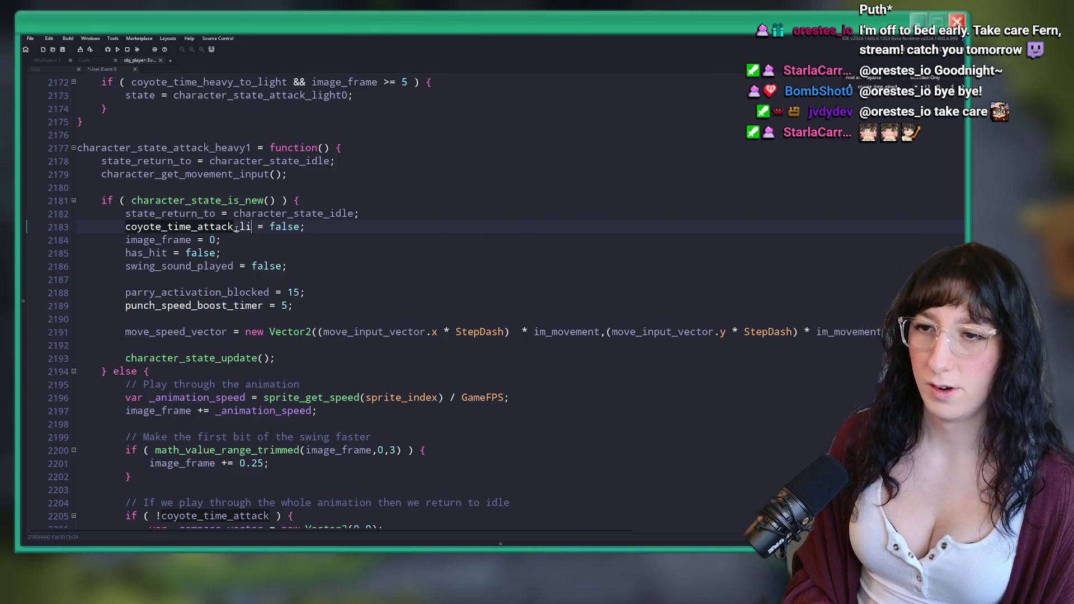
Duplicate the coyote_time_attack = false line and rename the copies coyote_time_attack_light and coyote_time_attack_heavy
{"action": "key", "text": "ctrl+d"}
{"action": "type", "text": "ght"}
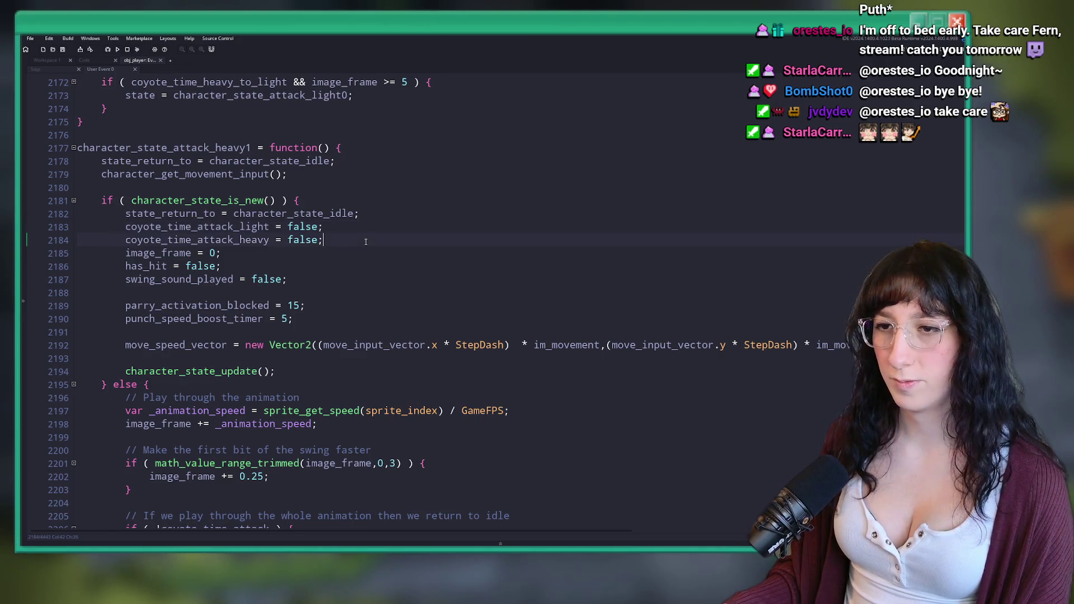
{"action": "left_click_drag", "start_coordinate": [367, 241], "coordinate": [130, 239]}
{"action": "double_click", "coordinate": [150, 228]}
{"action": "left_click", "coordinate": [156, 241]}
Scroll down through the heavy attack state code to the try-to-hit comment
{"action": "scroll", "coordinate": [313, 253], "scroll_direction": "down", "scroll_amount": 4}
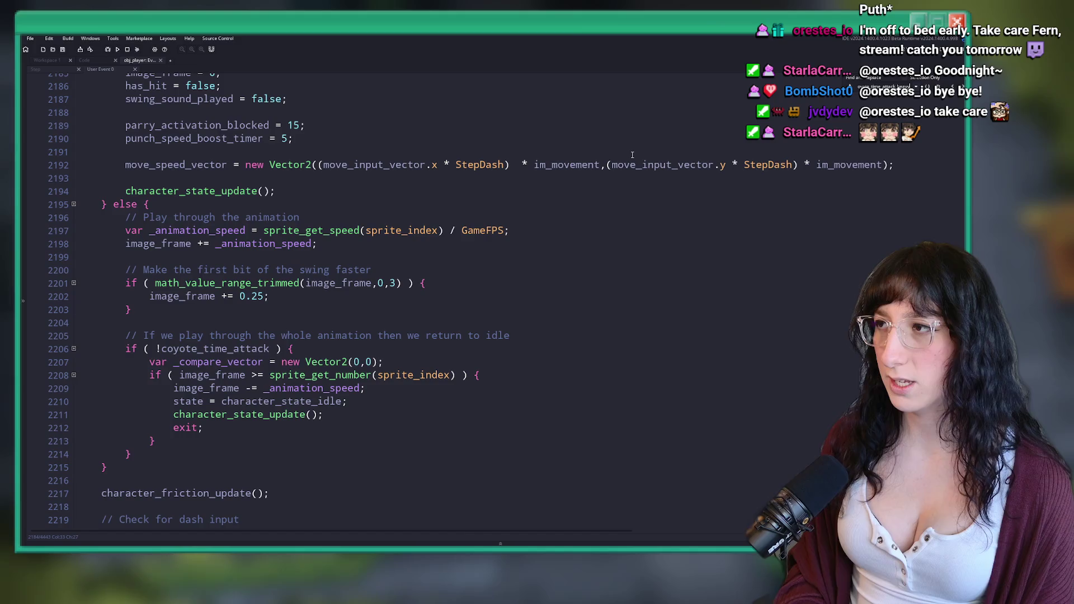
{"action": "scroll", "coordinate": [437, 238], "scroll_direction": "down", "scroll_amount": 6}
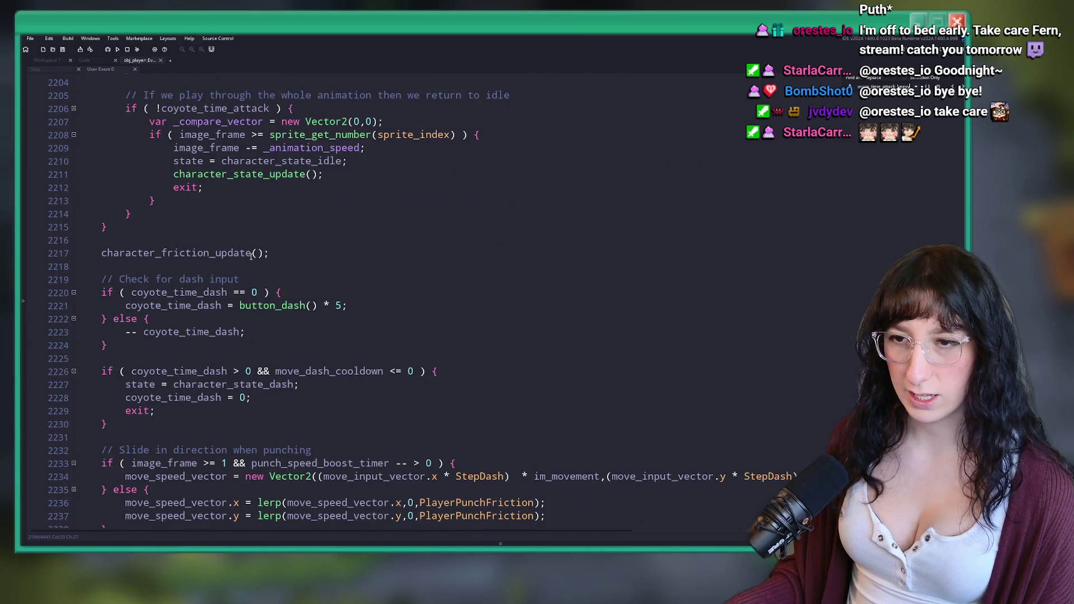
{"action": "scroll", "coordinate": [253, 254], "scroll_direction": "down", "scroll_amount": 3}
{"action": "scroll", "coordinate": [262, 311], "scroll_direction": "down", "scroll_amount": 3}
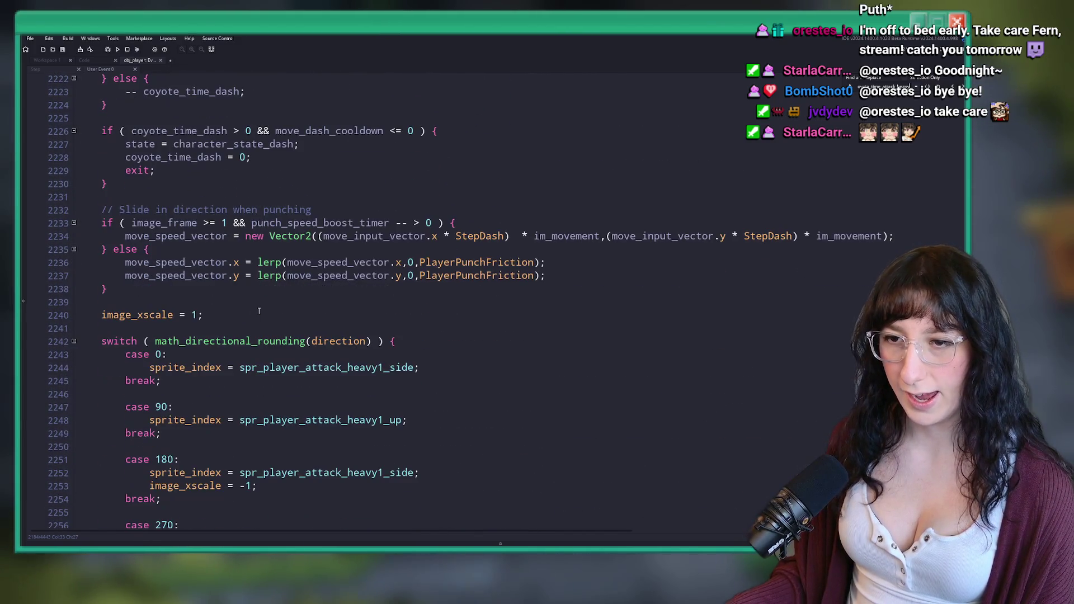
{"action": "scroll", "coordinate": [145, 251], "scroll_direction": "down", "scroll_amount": 9}
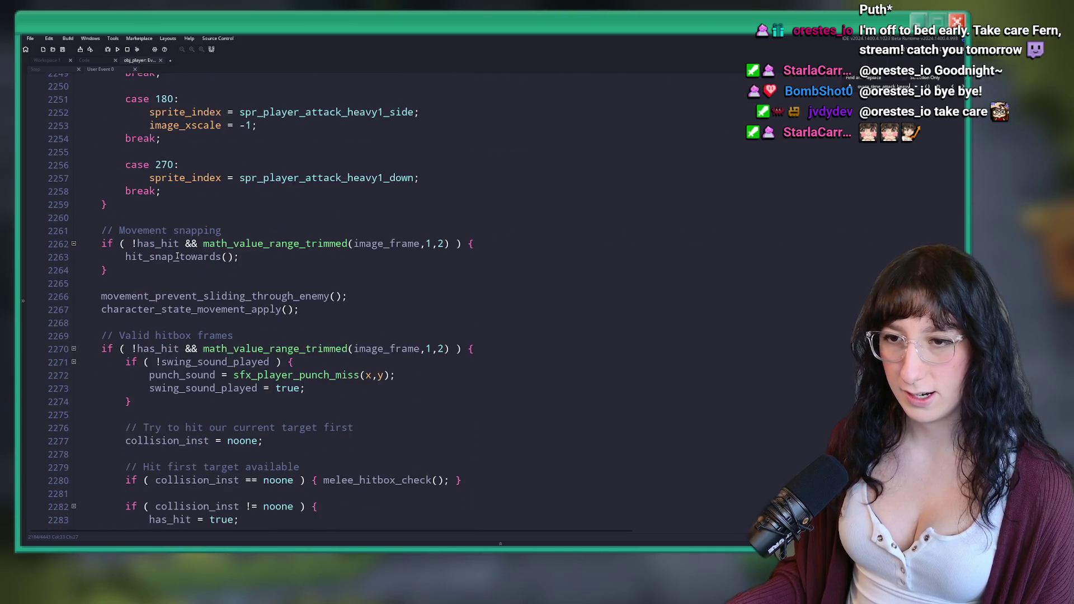
{"action": "scroll", "coordinate": [247, 247], "scroll_direction": "down", "scroll_amount": 2}
{"action": "scroll", "coordinate": [246, 247], "scroll_direction": "down", "scroll_amount": 5}
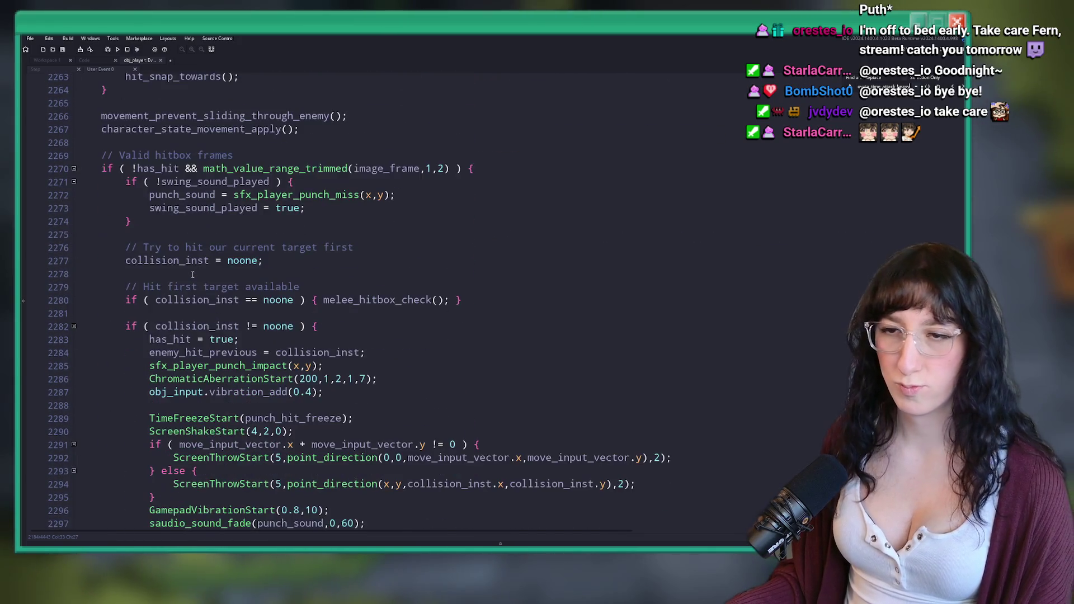
{"action": "left_click", "coordinate": [474, 173]}
{"action": "scroll", "coordinate": [473, 174], "scroll_direction": "down", "scroll_amount": 2}
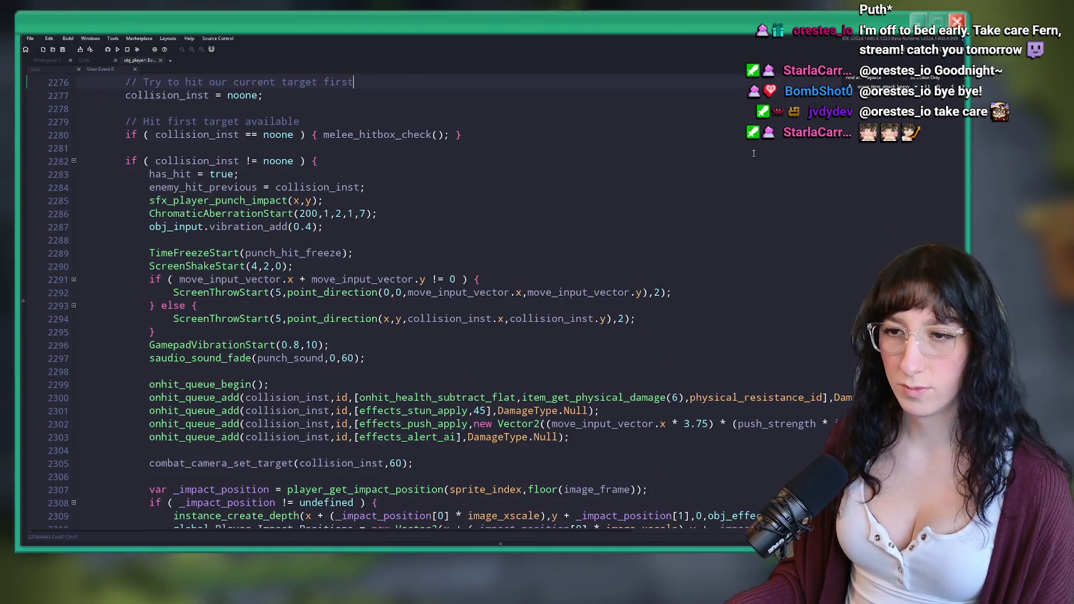
{"action": "scroll", "coordinate": [636, 214], "scroll_direction": "down", "scroll_amount": 11}
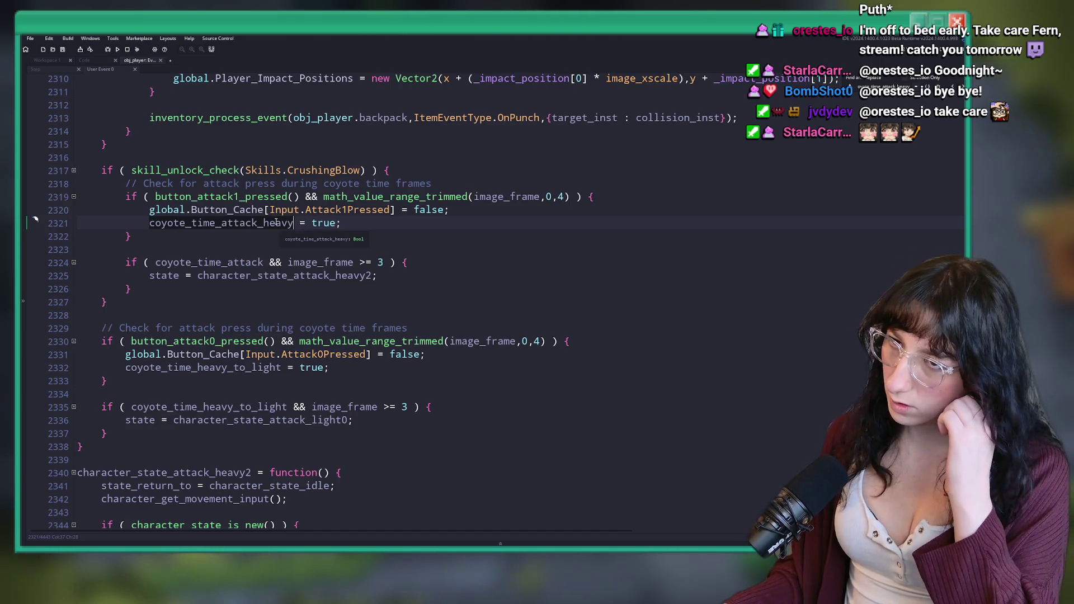
Undo the coyote_time_attack_heavy renames on lines 2321 and 2183, then build and run with F5
{"action": "scroll", "coordinate": [276, 222], "scroll_direction": "up", "scroll_amount": 2}
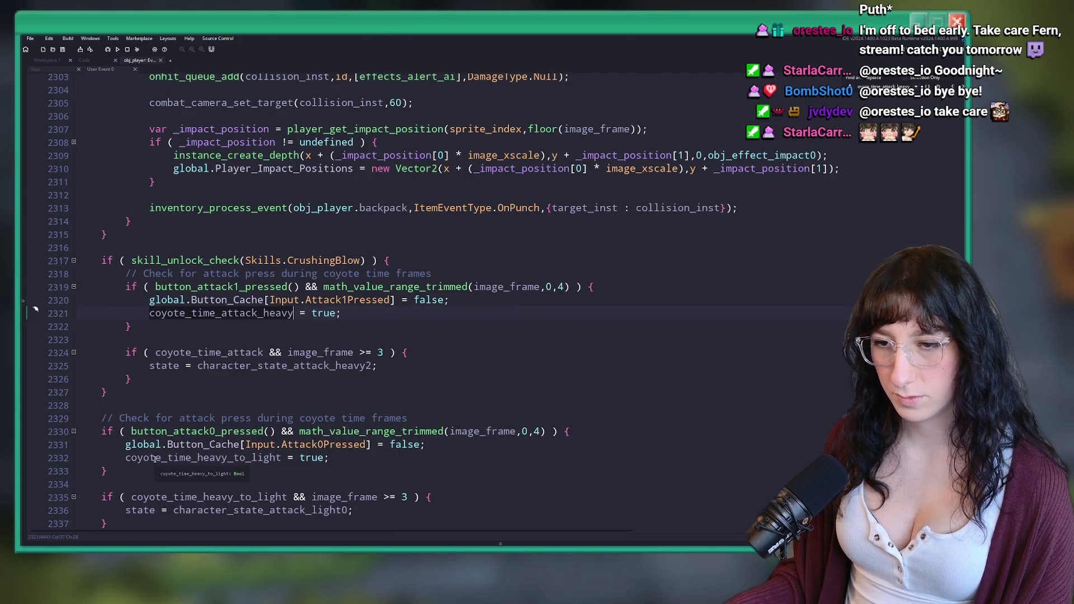
{"action": "scroll", "coordinate": [260, 463], "scroll_direction": "down", "scroll_amount": 3}
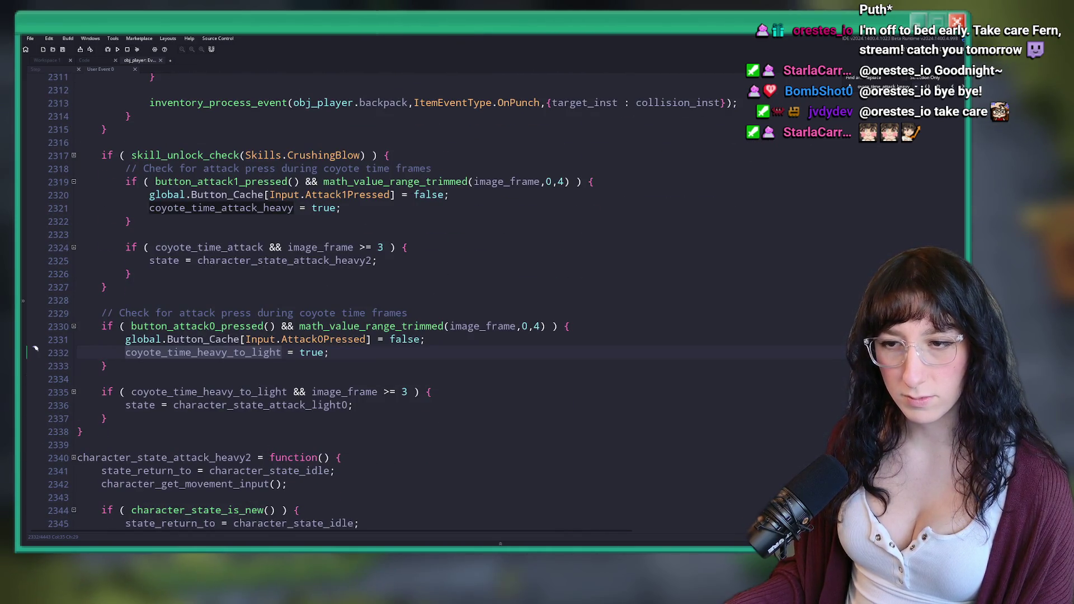
{"action": "key", "text": "ctrl+z"}
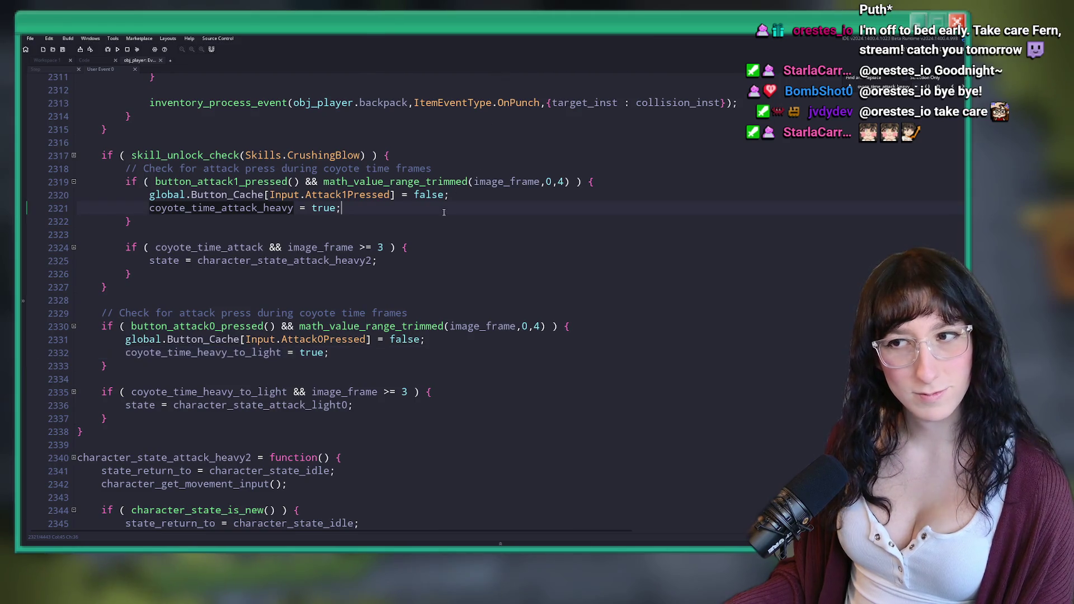
{"action": "key", "text": "ctrl+z"}
{"action": "key", "text": "ctrl+z"}
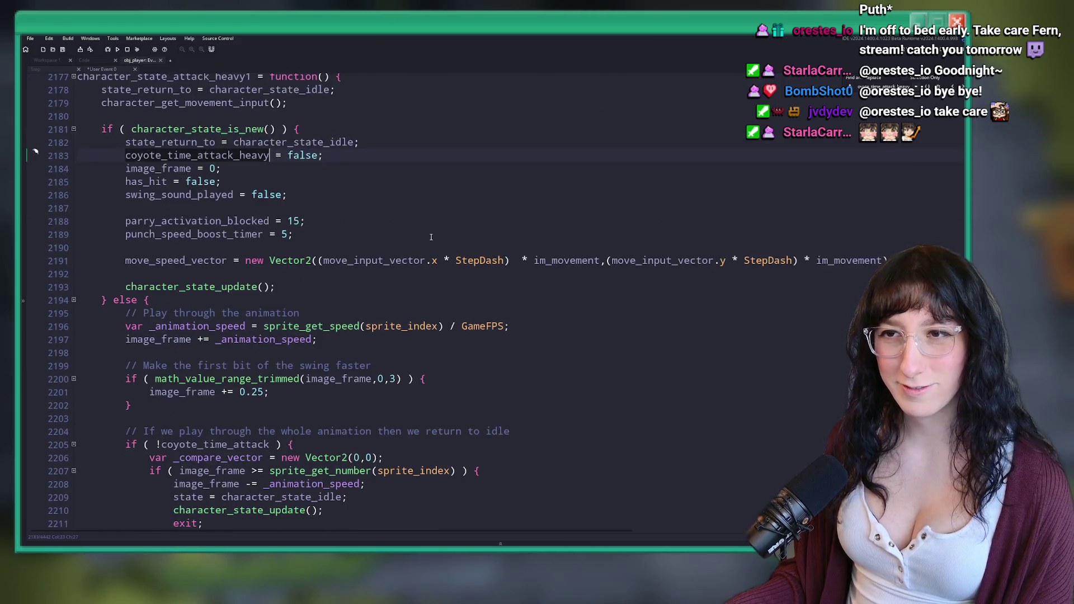
{"action": "key", "text": "ctrl+z"}
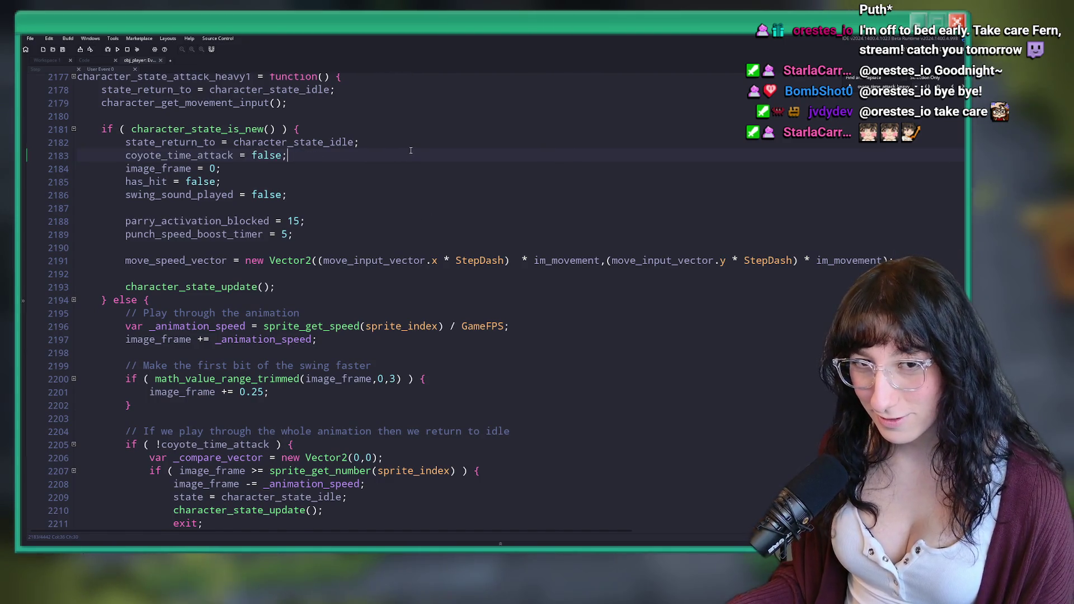
{"action": "scroll", "coordinate": [411, 150], "scroll_direction": "up", "scroll_amount": 2}
{"action": "key", "text": "F5"}
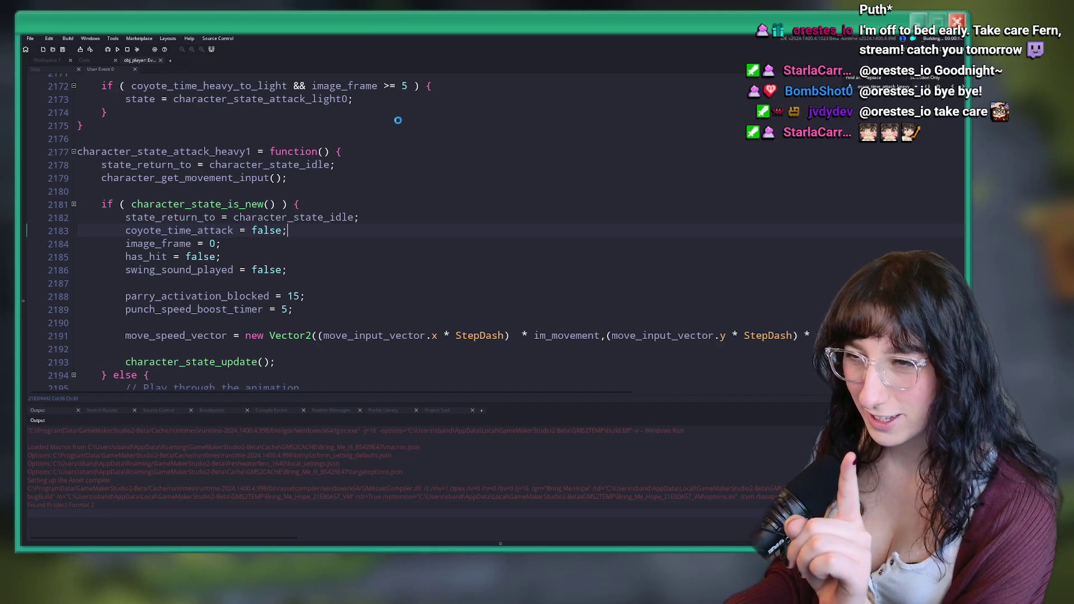
Scroll through the player code while the build compiles and the game reaches its title menu
{"action": "scroll", "coordinate": [398, 121], "scroll_direction": "down", "scroll_amount": 15}
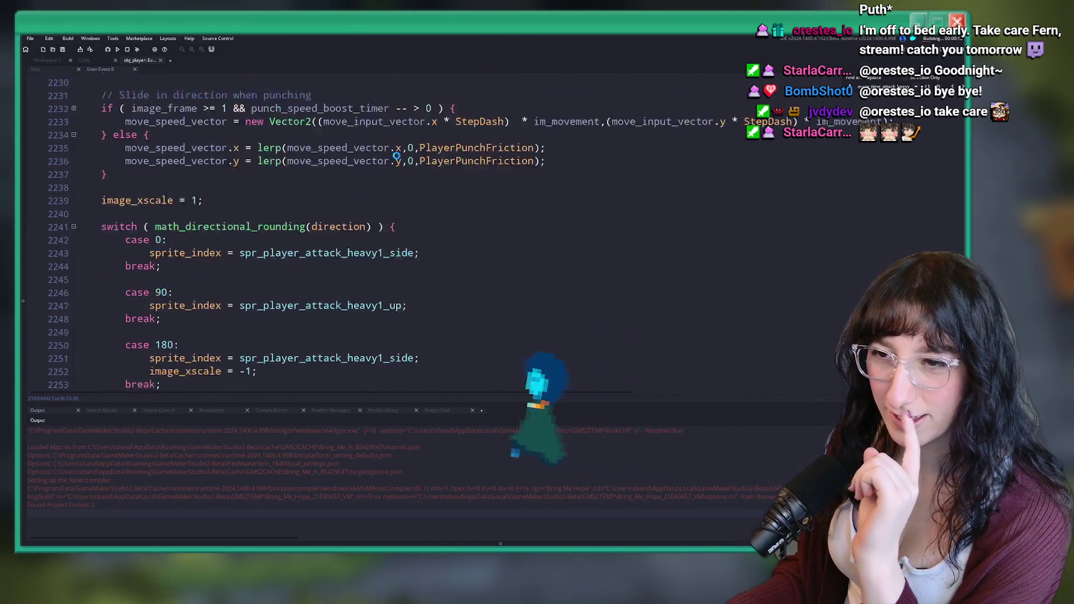
{"action": "scroll", "coordinate": [397, 154], "scroll_direction": "down", "scroll_amount": 15}
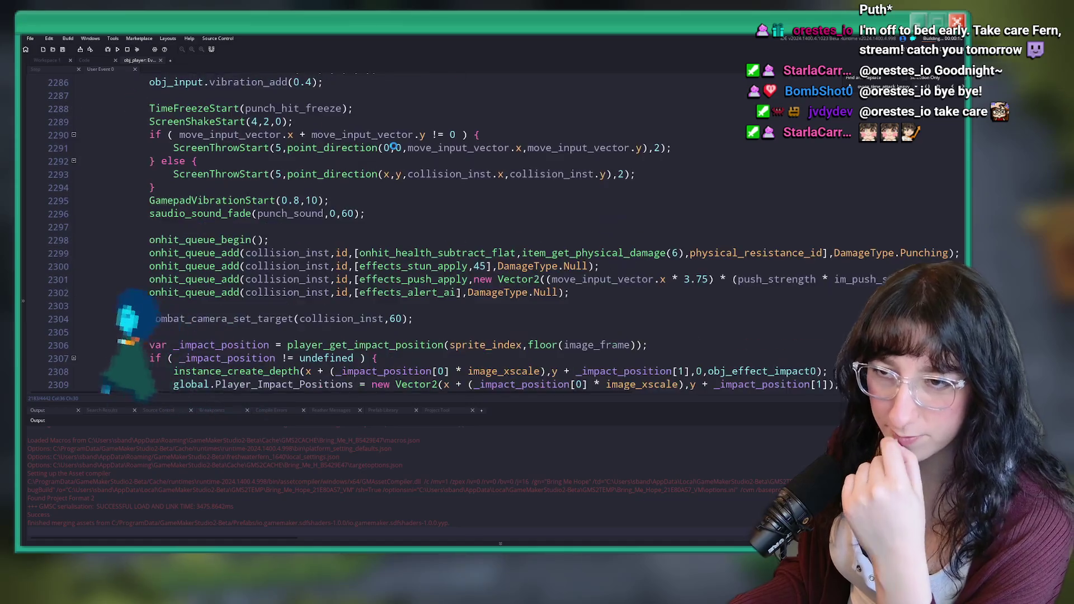
{"action": "scroll", "coordinate": [394, 146], "scroll_direction": "down", "scroll_amount": 16}
{"action": "scroll", "coordinate": [299, 213], "scroll_direction": "down", "scroll_amount": 10}
{"action": "scroll", "coordinate": [302, 195], "scroll_direction": "down", "scroll_amount": 11}
{"action": "scroll", "coordinate": [324, 173], "scroll_direction": "down", "scroll_amount": 8}
{"action": "scroll", "coordinate": [326, 148], "scroll_direction": "down", "scroll_amount": 7}
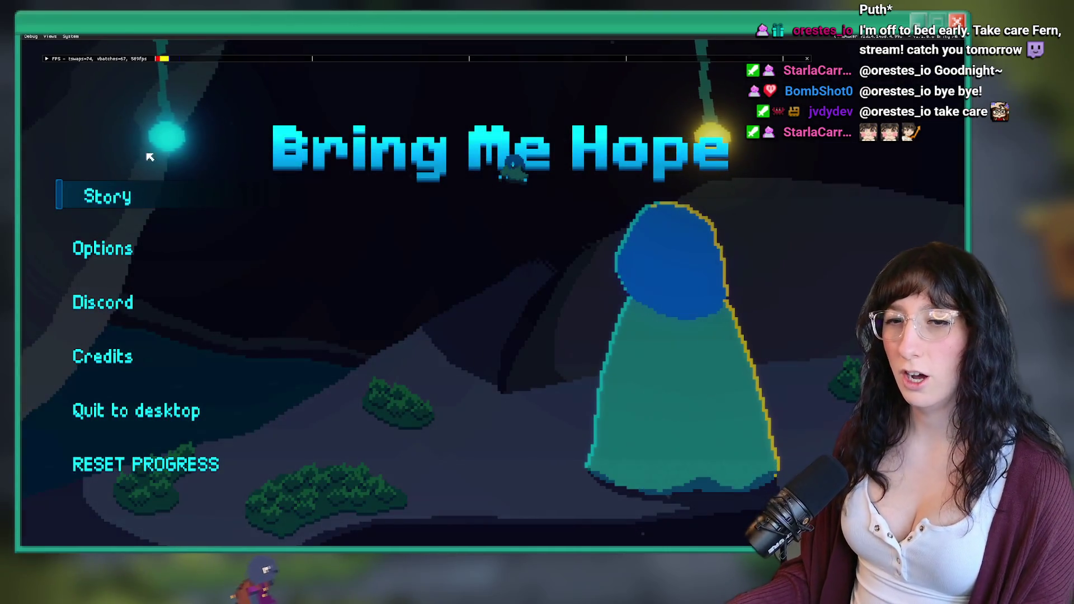
Start Story mode, walk and slash right along the dungeon corridor, then walk back left
{"action": "left_click", "coordinate": [125, 193]}
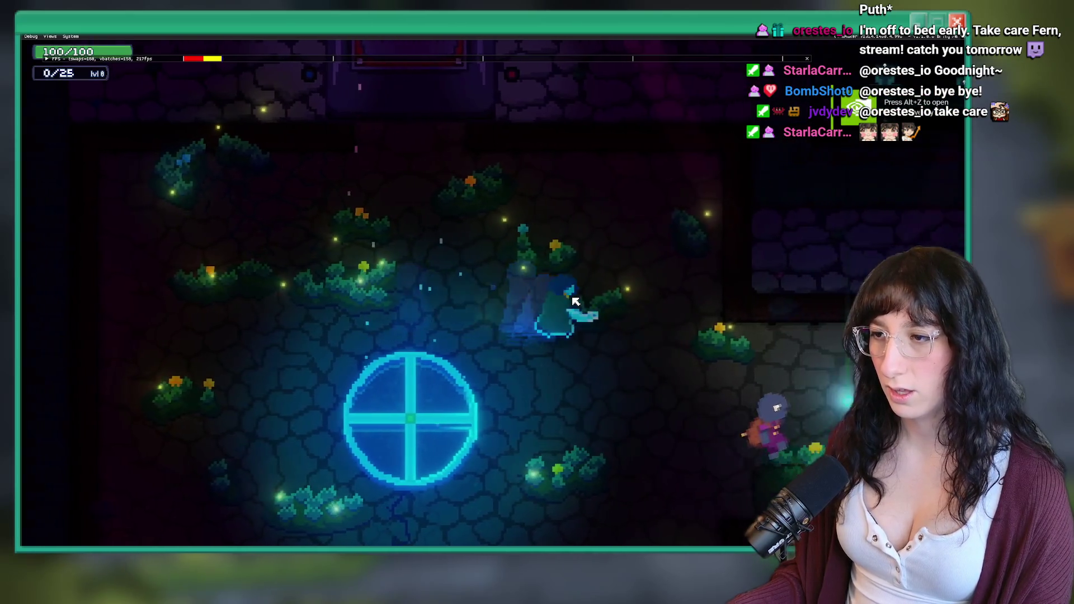
{"action": "key", "text": "d"}
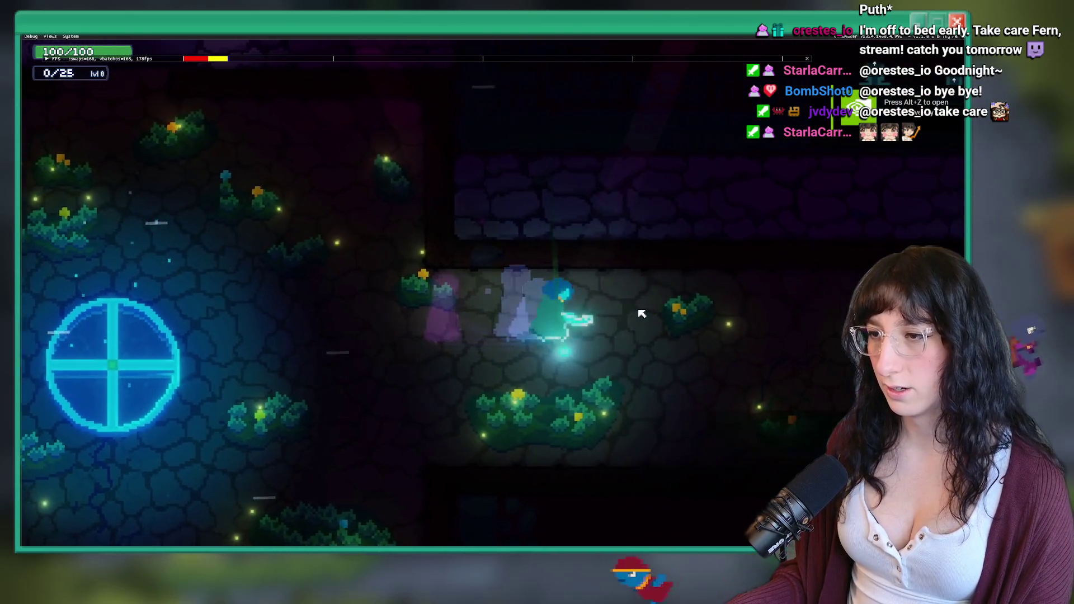
{"action": "key", "text": "d"}
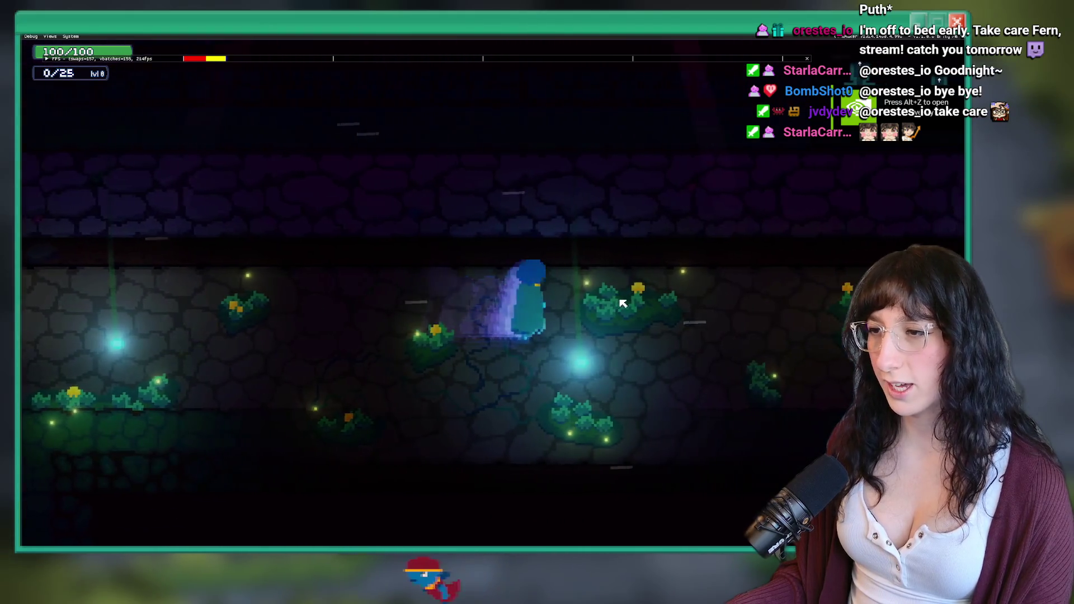
{"action": "key", "text": "d"}
{"action": "left_click", "coordinate": [623, 303]}
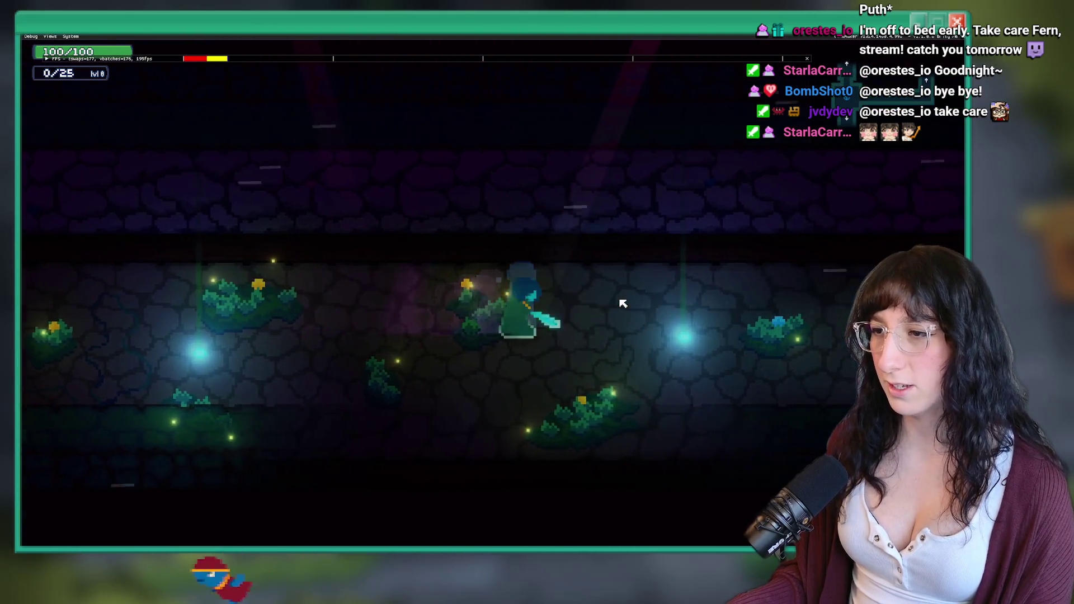
{"action": "key", "text": "d"}
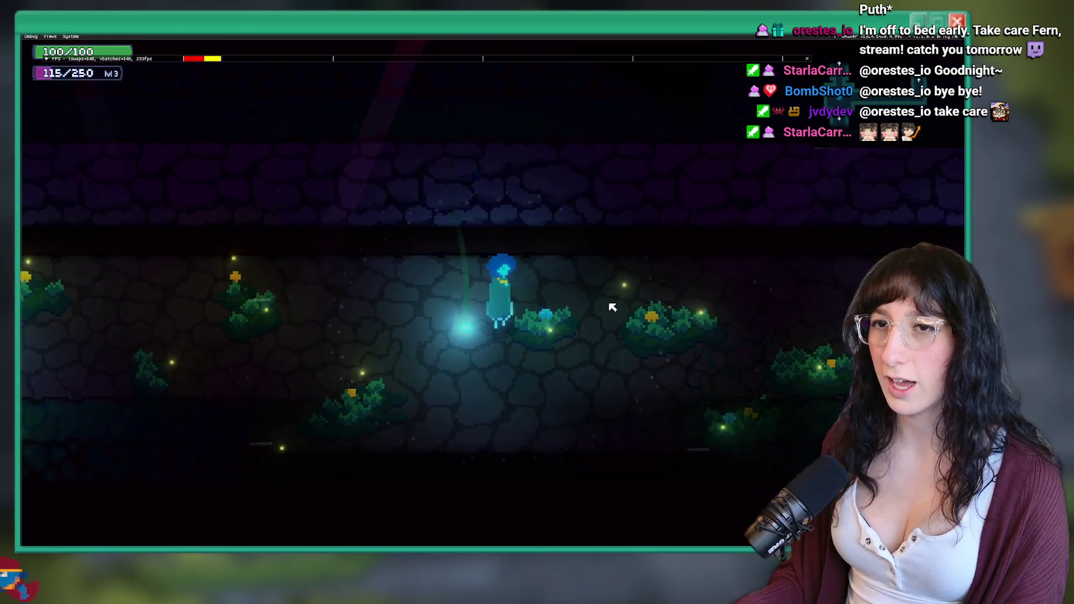
{"action": "key", "text": "d"}
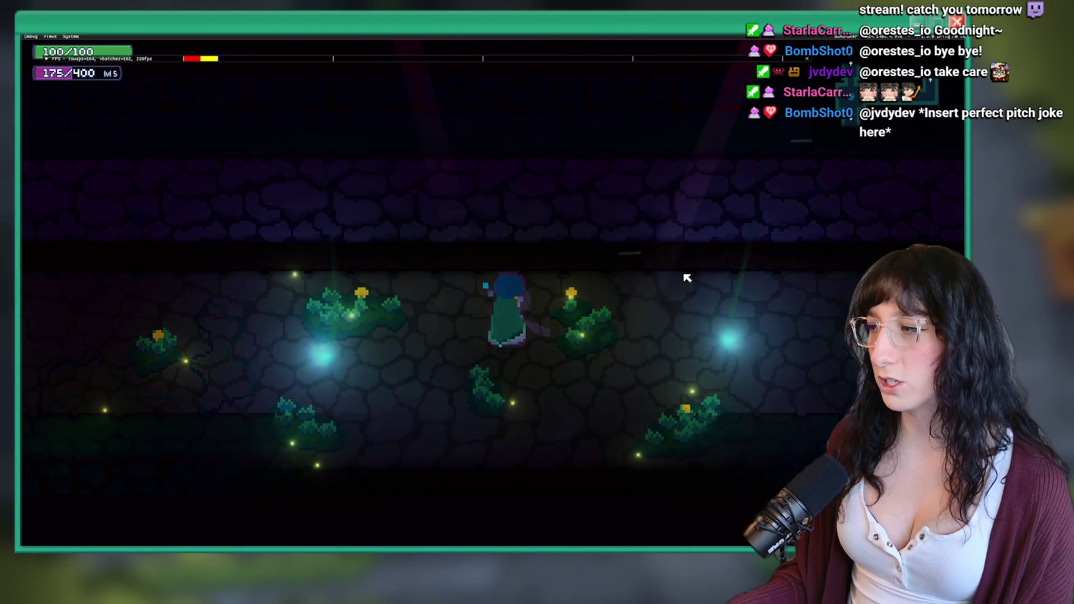
{"action": "left_click", "coordinate": [663, 273]}
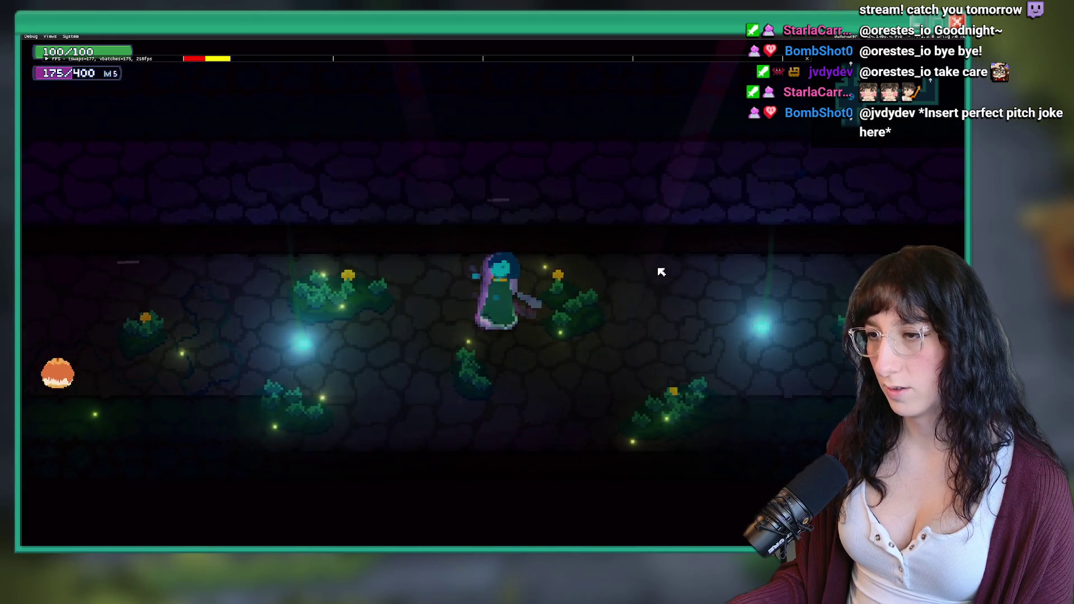
{"action": "key", "text": "a"}
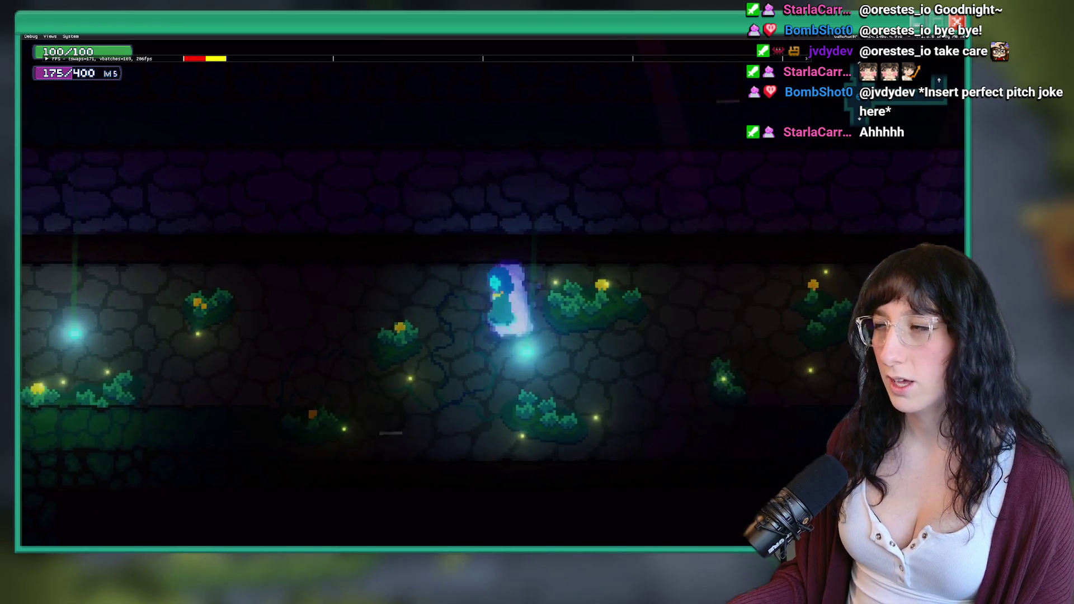
{"action": "key", "text": "a"}
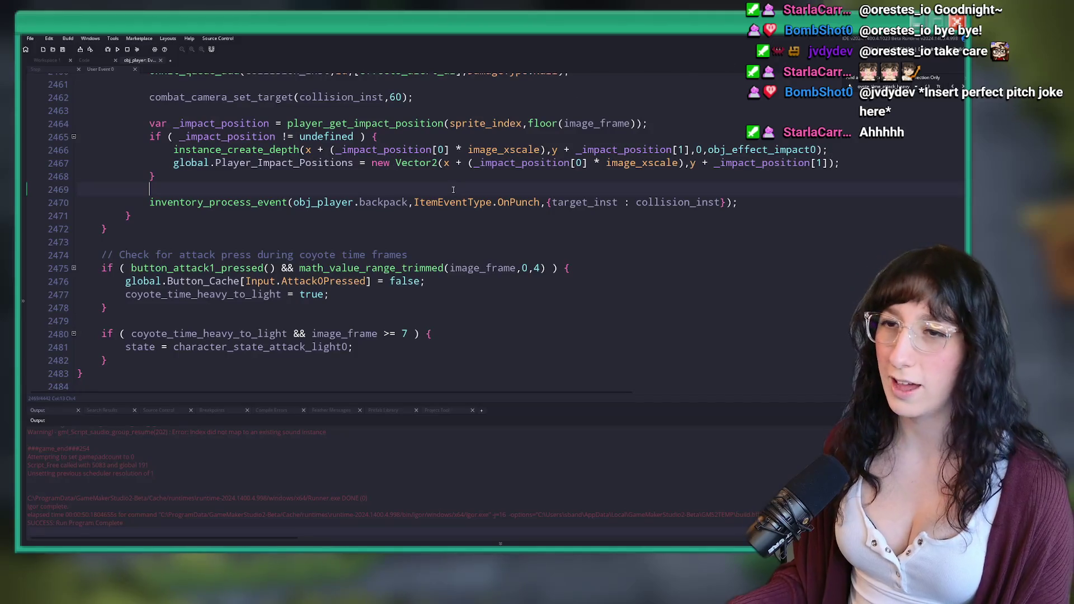
Review the attack code around line 2465 and jump to the next light1 occurrence
{"action": "scroll", "coordinate": [486, 172], "scroll_direction": "up", "scroll_amount": 2}
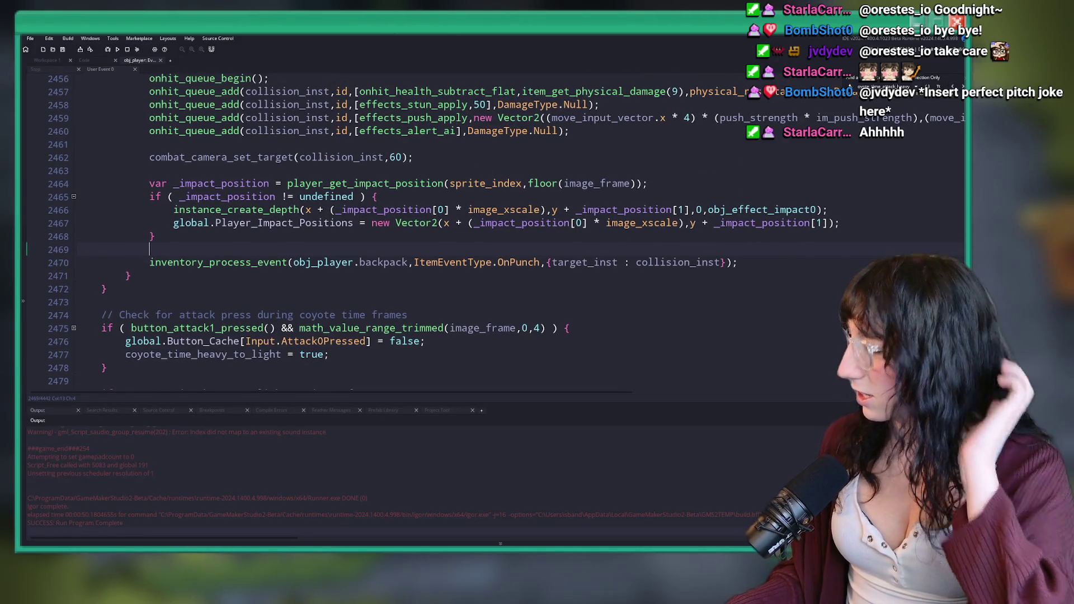
{"action": "left_click", "coordinate": [644, 196]}
{"action": "scroll", "coordinate": [426, 201], "scroll_direction": "up", "scroll_amount": 4}
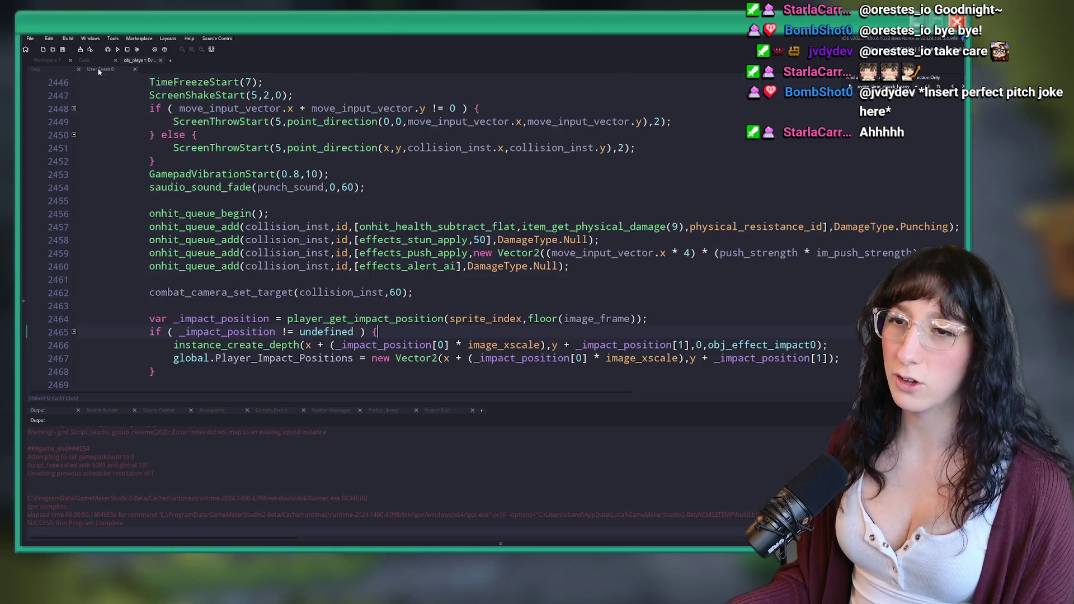
{"action": "scroll", "coordinate": [285, 221], "scroll_direction": "down", "scroll_amount": 2}
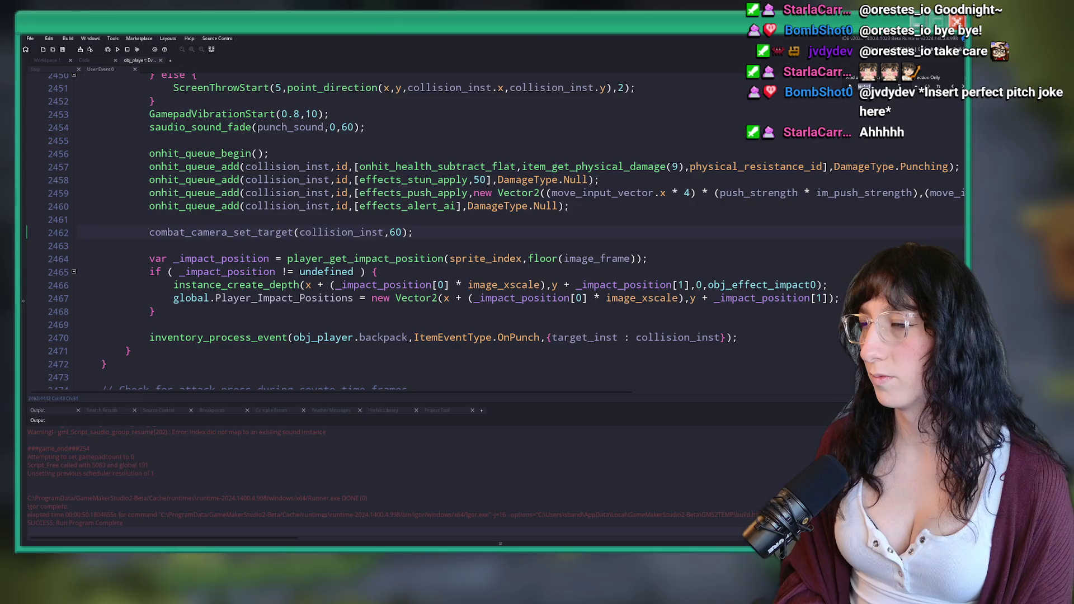
{"action": "key", "text": "Return"}
{"action": "key", "text": "Return"}
Check the light attack movement code around line 2703, then save and launch a new test build
{"action": "scroll", "coordinate": [592, 143], "scroll_direction": "up", "scroll_amount": 2}
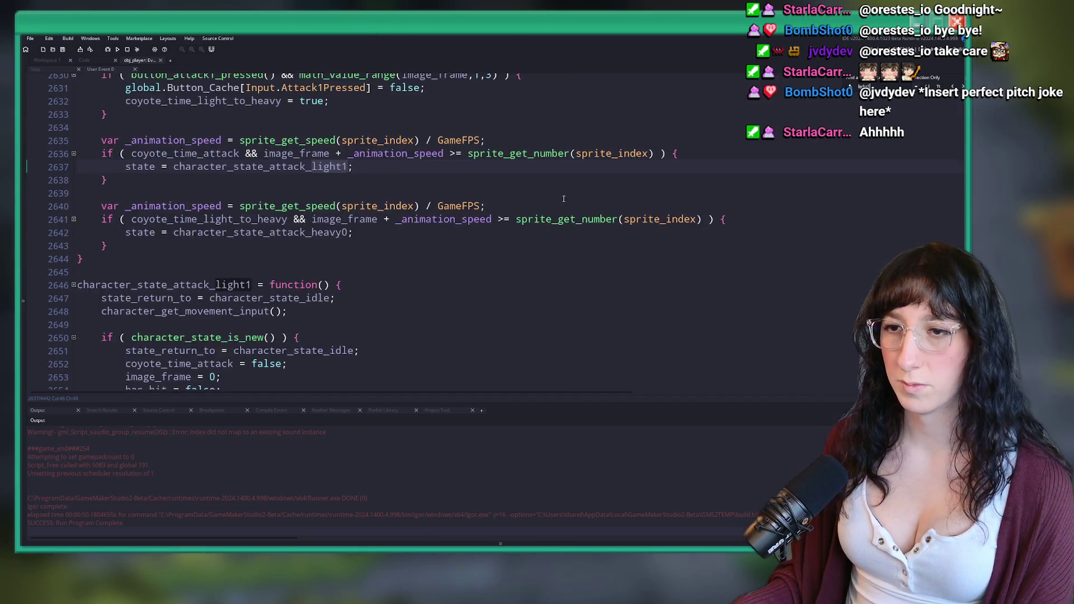
{"action": "scroll", "coordinate": [365, 223], "scroll_direction": "down", "scroll_amount": 14}
{"action": "scroll", "coordinate": [338, 214], "scroll_direction": "up", "scroll_amount": 1}
{"action": "scroll", "coordinate": [338, 215], "scroll_direction": "down", "scroll_amount": 8}
{"action": "left_click", "coordinate": [326, 212]}
{"action": "scroll", "coordinate": [358, 212], "scroll_direction": "down", "scroll_amount": 3}
{"action": "scroll", "coordinate": [380, 212], "scroll_direction": "down", "scroll_amount": 16}
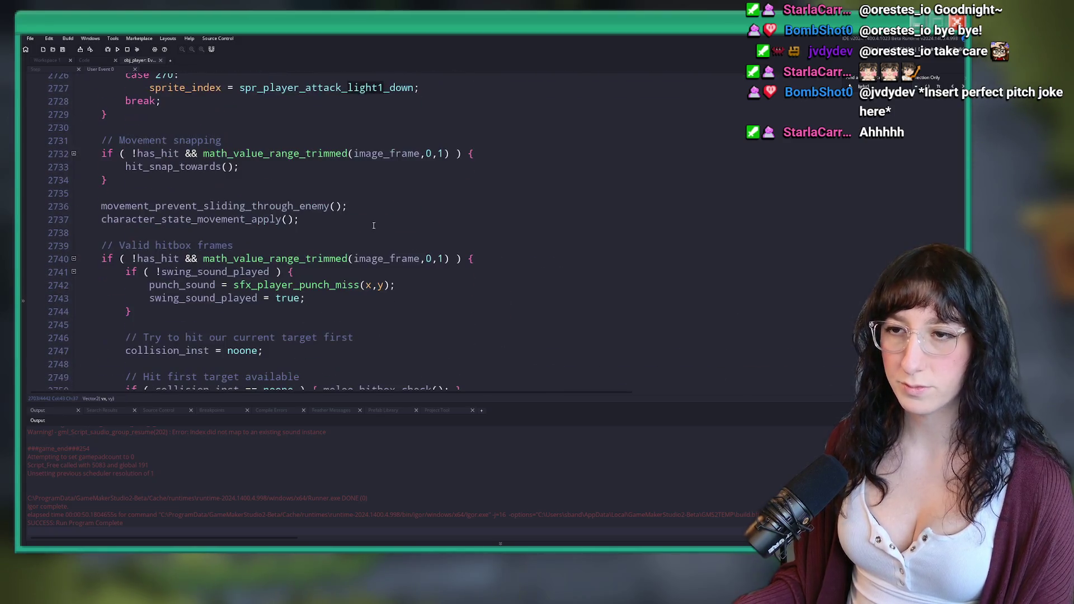
{"action": "scroll", "coordinate": [381, 180], "scroll_direction": "down", "scroll_amount": 14}
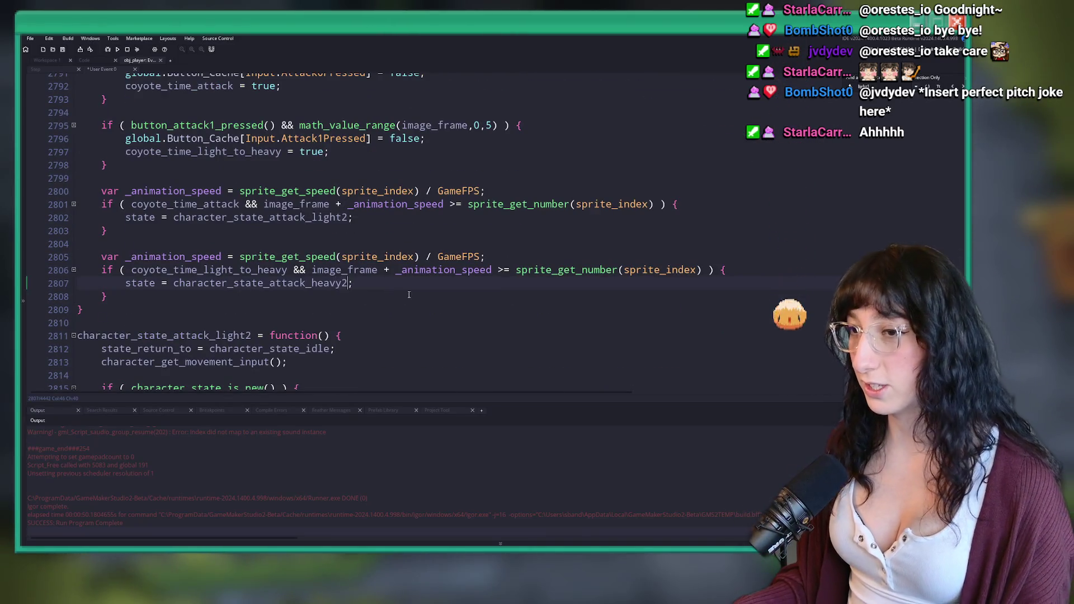
{"action": "key", "text": "F5"}
{"action": "scroll", "coordinate": [409, 206], "scroll_direction": "down", "scroll_amount": 2}
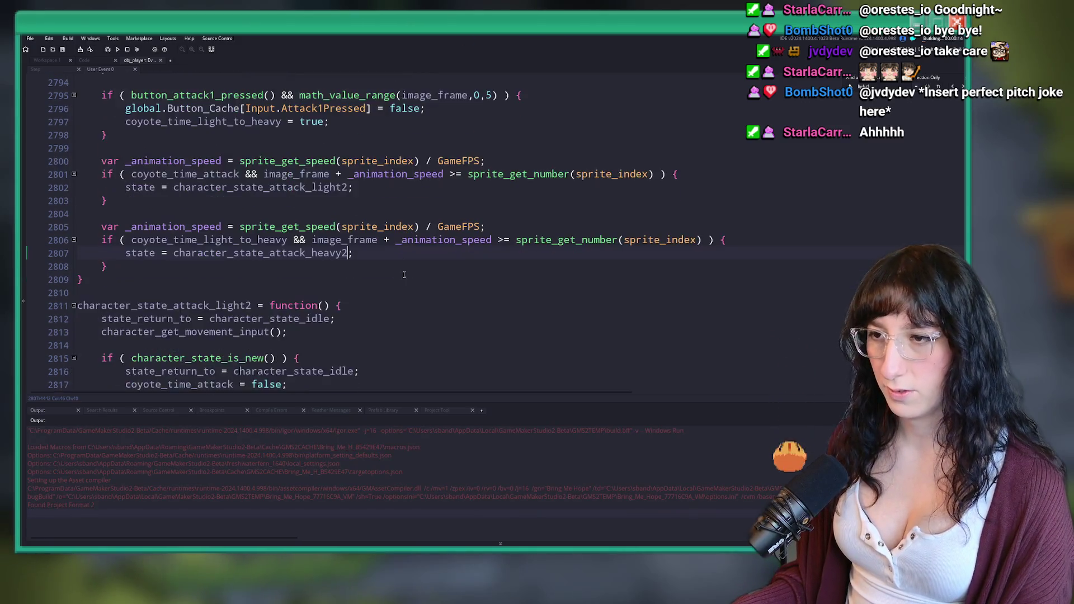
{"action": "scroll", "coordinate": [409, 206], "scroll_direction": "up", "scroll_amount": 2}
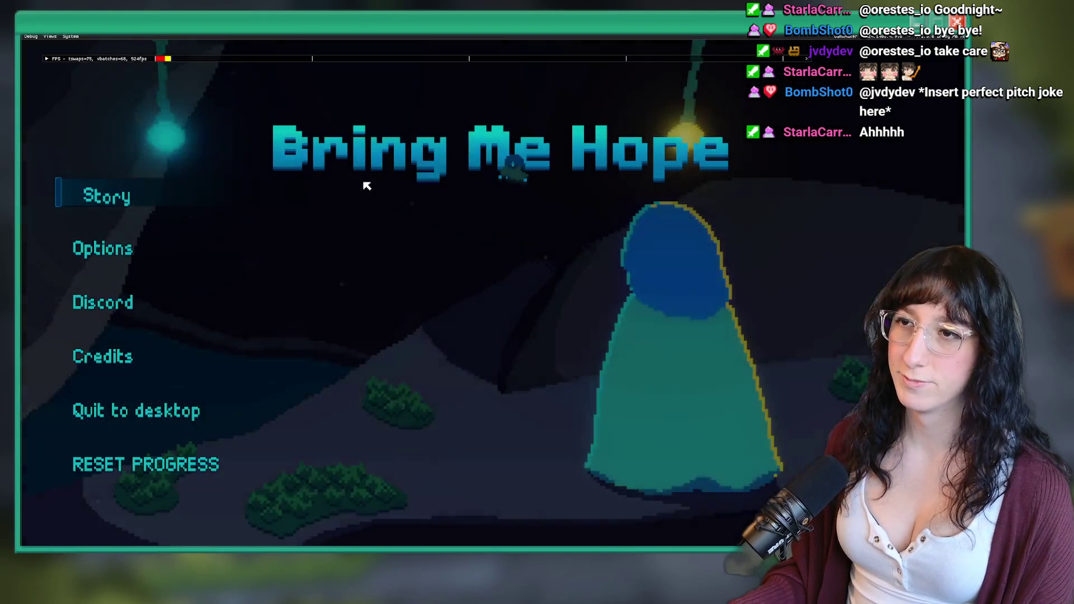
Start the game from the main menu and walk around the glowing circle and stone corridor
{"action": "left_click", "coordinate": [104, 197]}
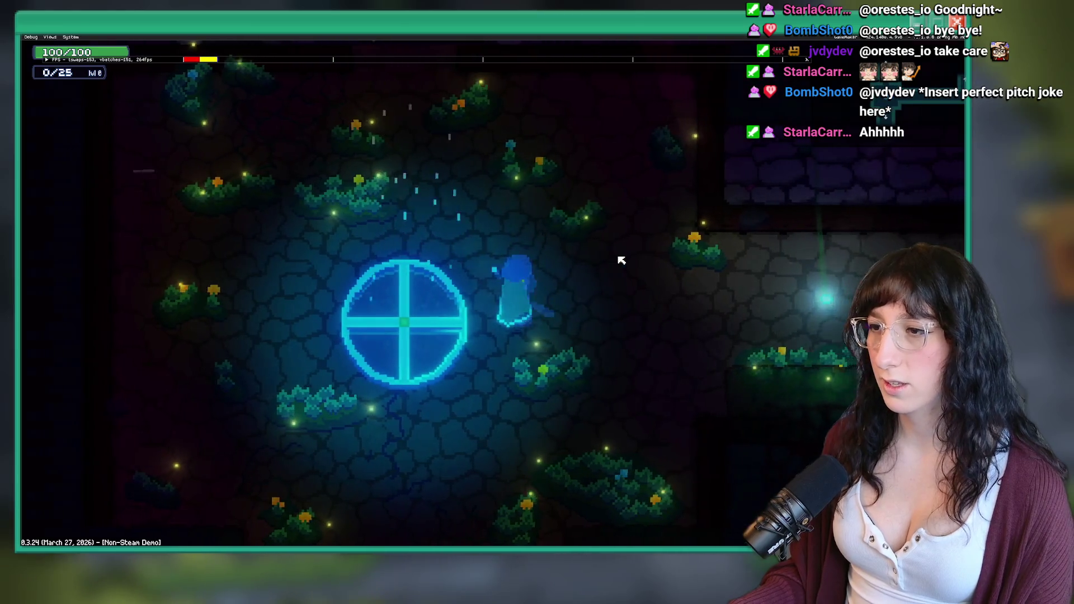
{"action": "key", "text": "d"}
{"action": "key", "text": "s"}
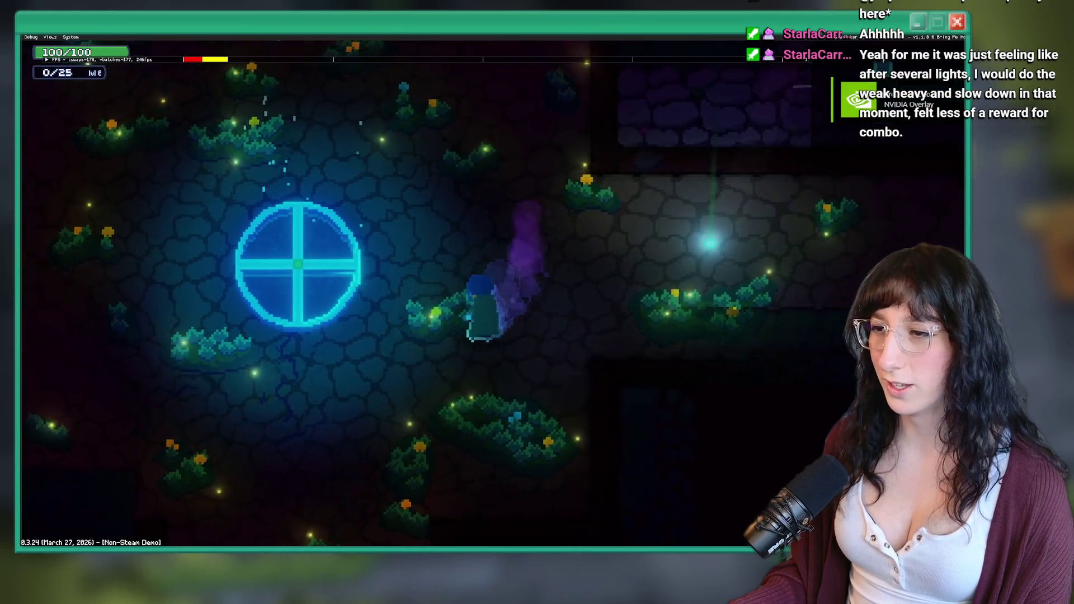
{"action": "key", "text": "w"}
{"action": "key", "text": "d"}
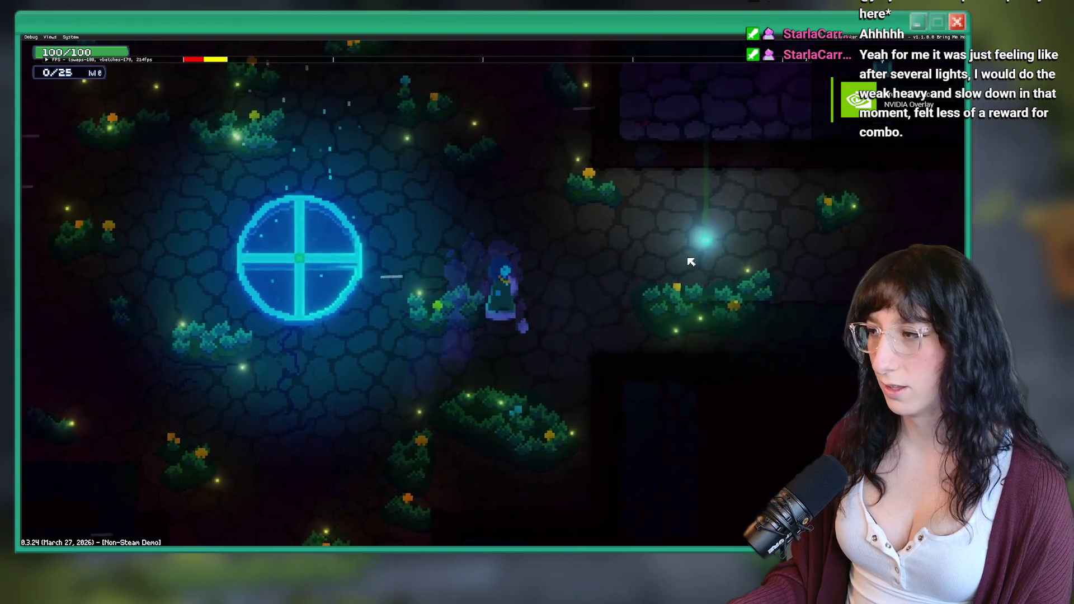
{"action": "key", "text": "w"}
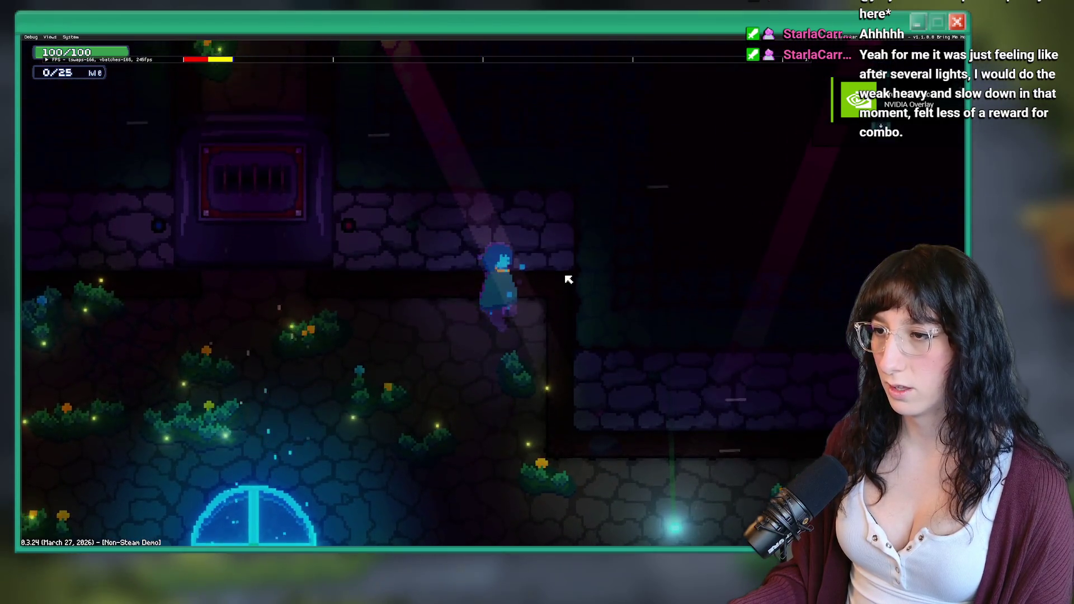
{"action": "key", "text": "s"}
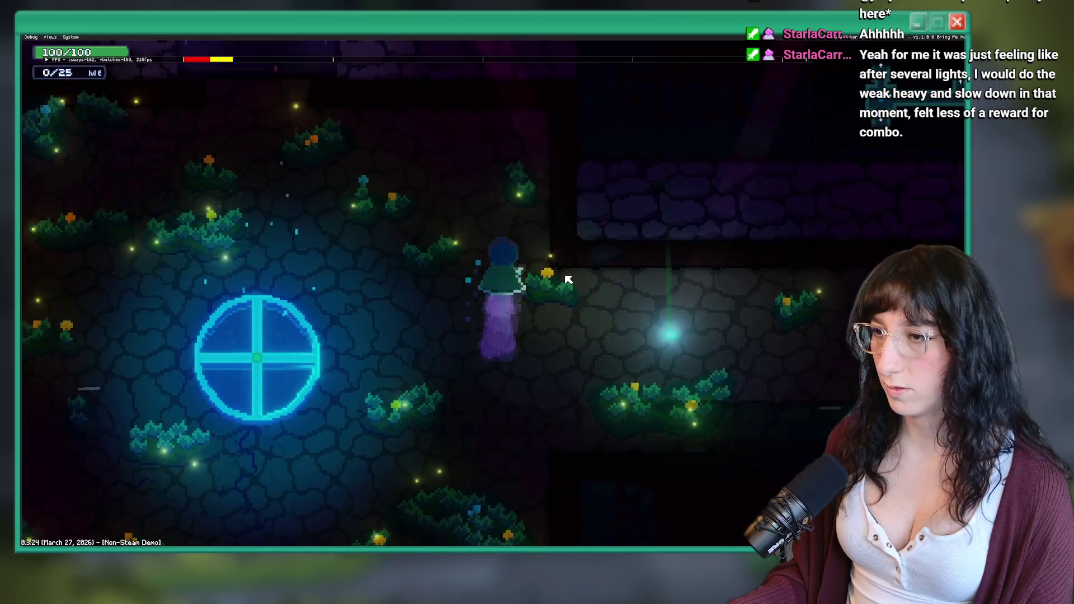
{"action": "key", "text": "w"}
{"action": "key", "text": "s"}
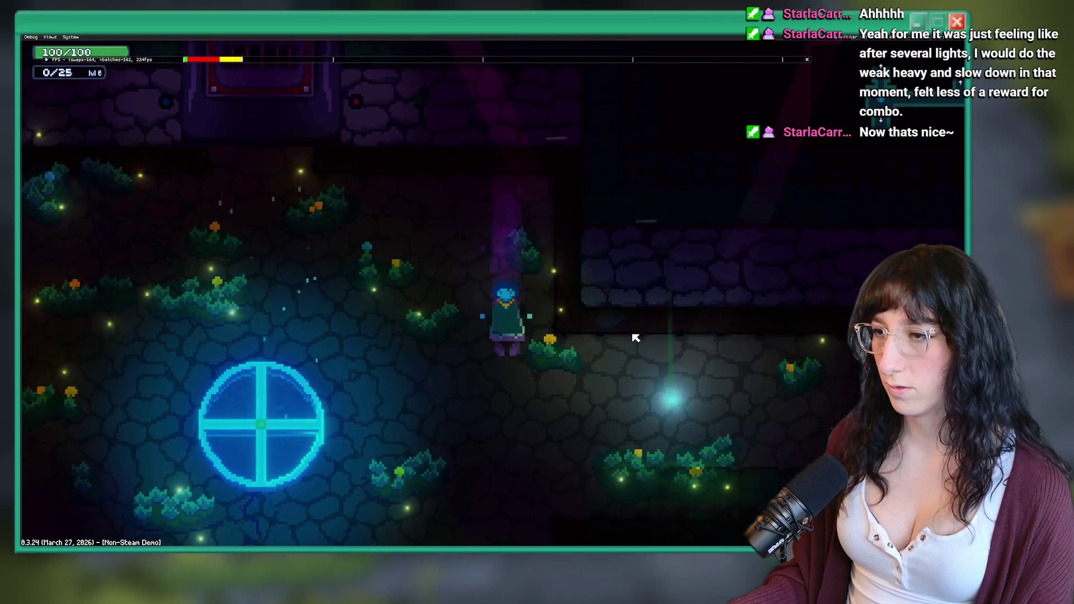
Dash east through the corridor onto the upper ledge, toward the blue portal and back
{"action": "key", "text": "d"}
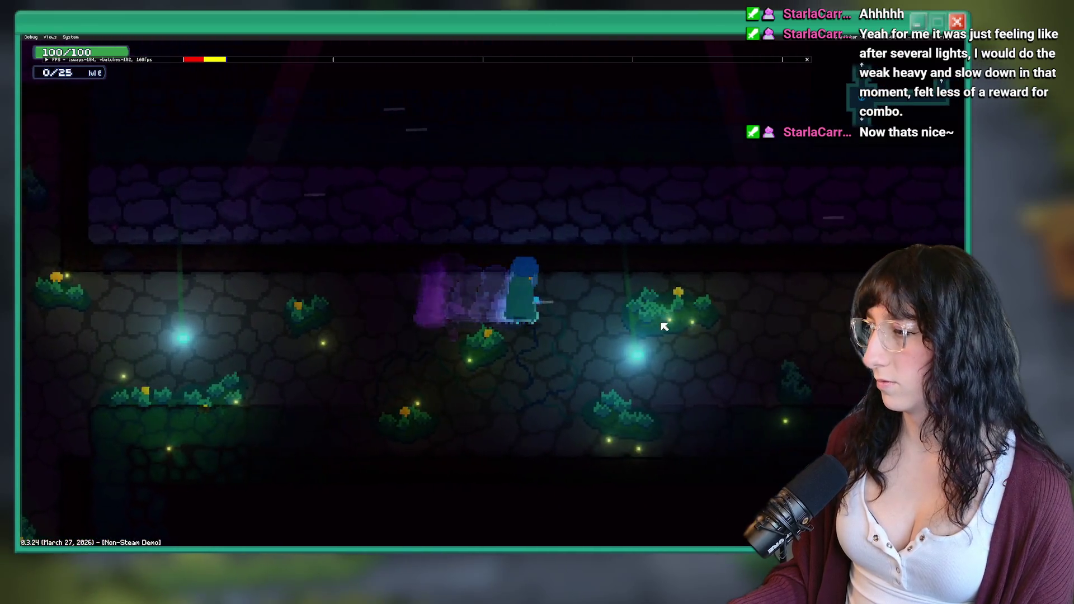
{"action": "key", "text": "d"}
{"action": "key", "text": "d"}
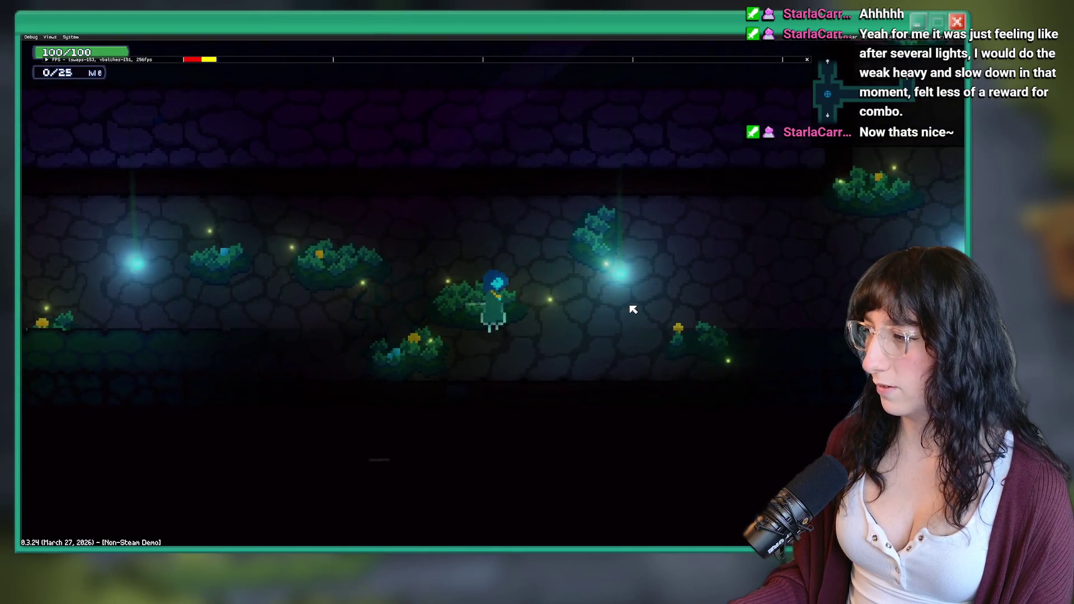
{"action": "key", "text": "w"}
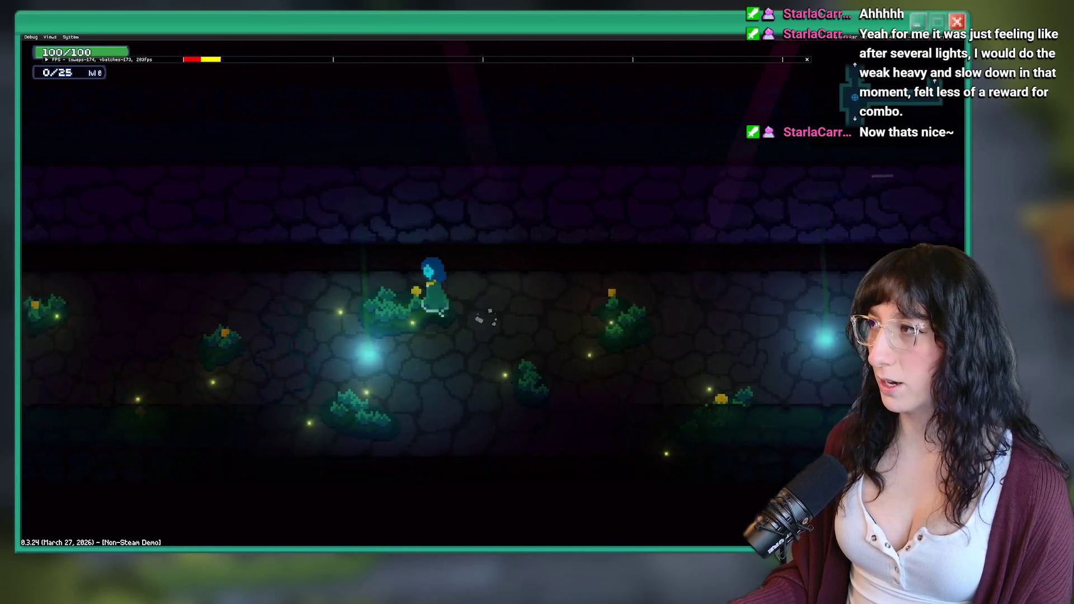
{"action": "key", "text": "a"}
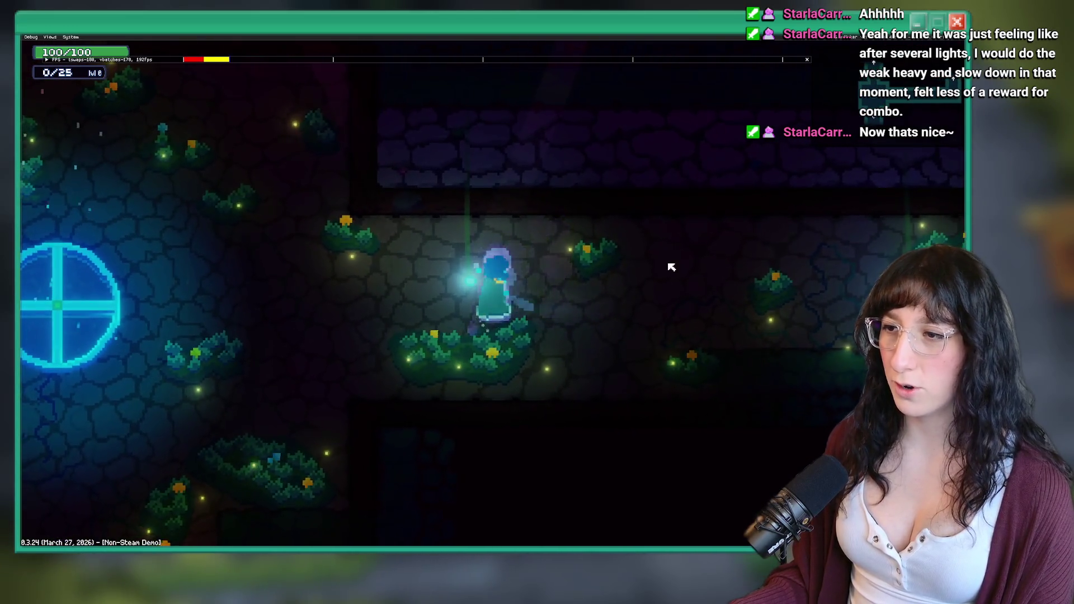
{"action": "key", "text": "d"}
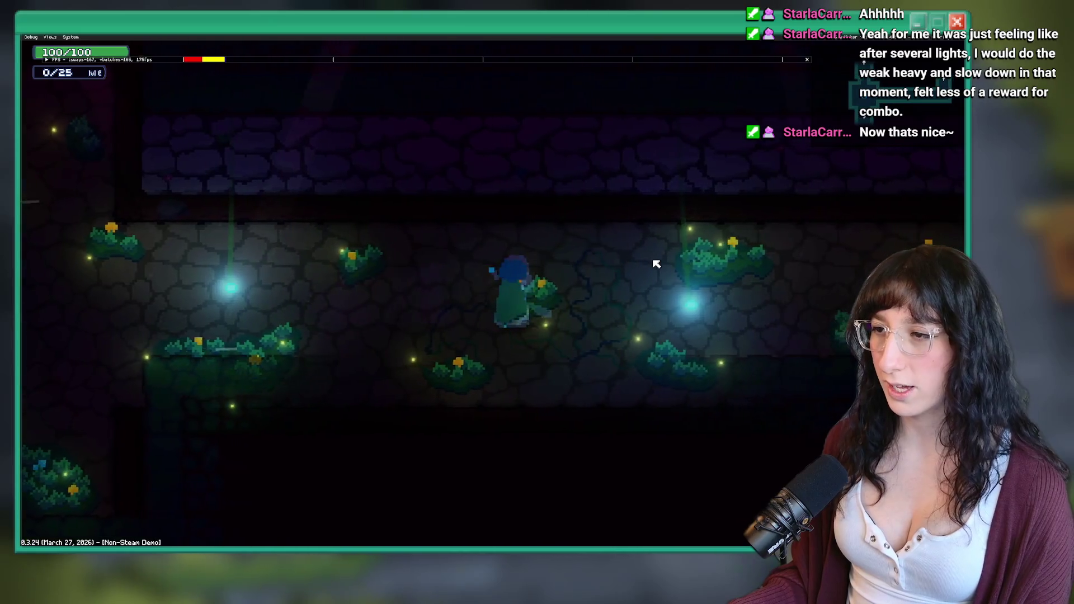
Chain dashes and slash attacks rightward across the room
{"action": "key", "text": "w"}
{"action": "key", "text": "space"}
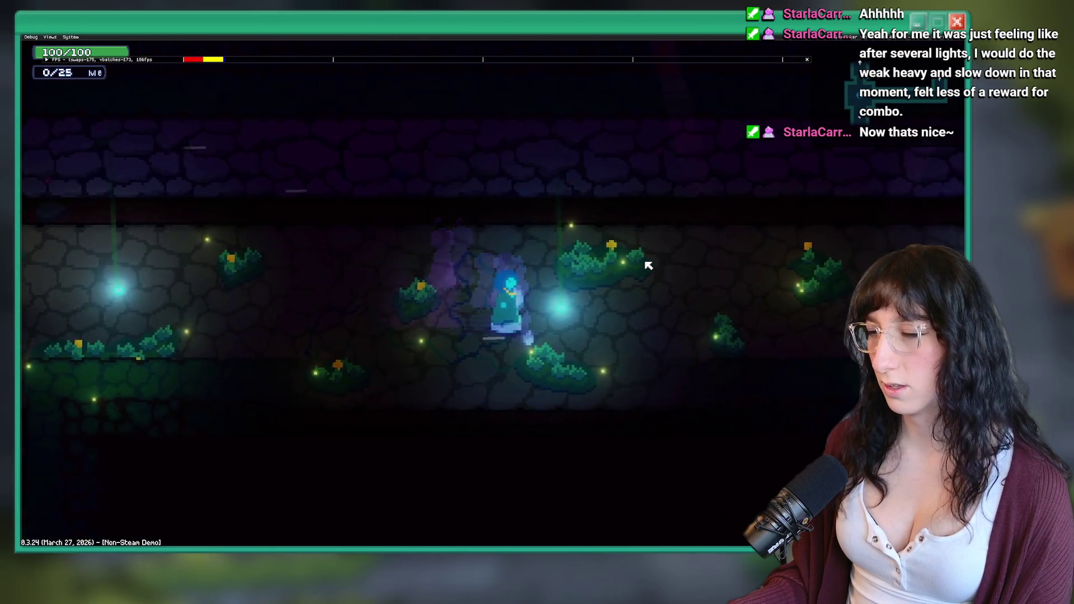
{"action": "key", "text": "space"}
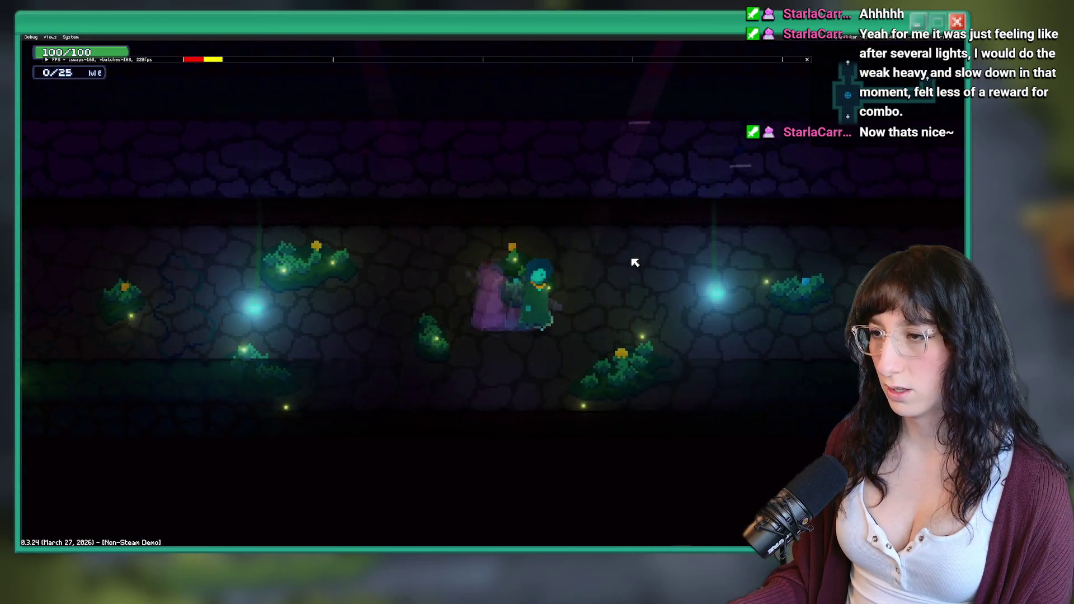
{"action": "key", "text": "d"}
{"action": "key", "text": "space"}
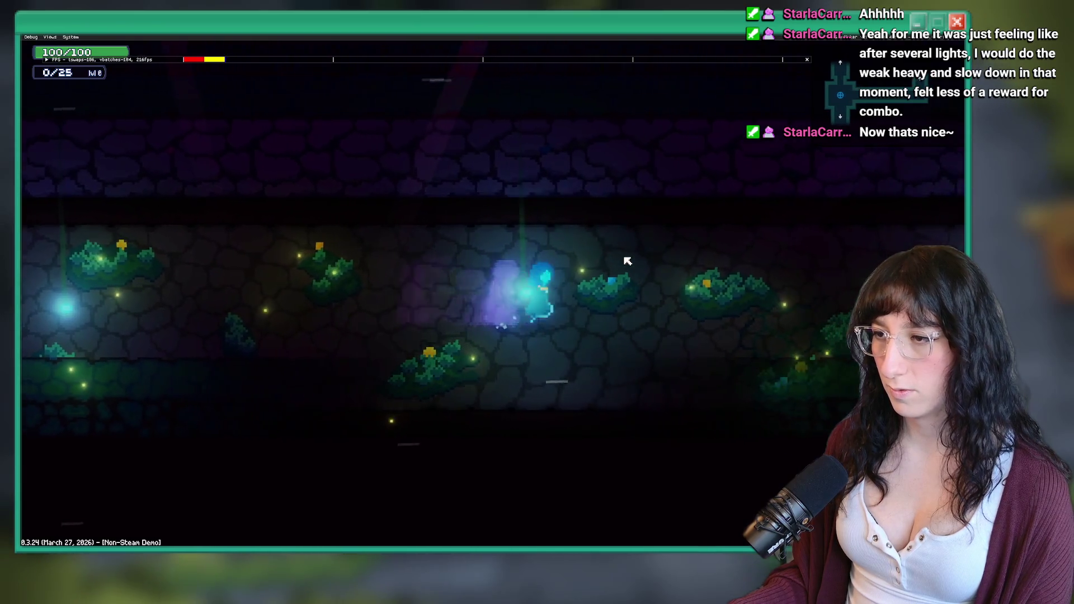
{"action": "key", "text": "d"}
{"action": "key", "text": "space"}
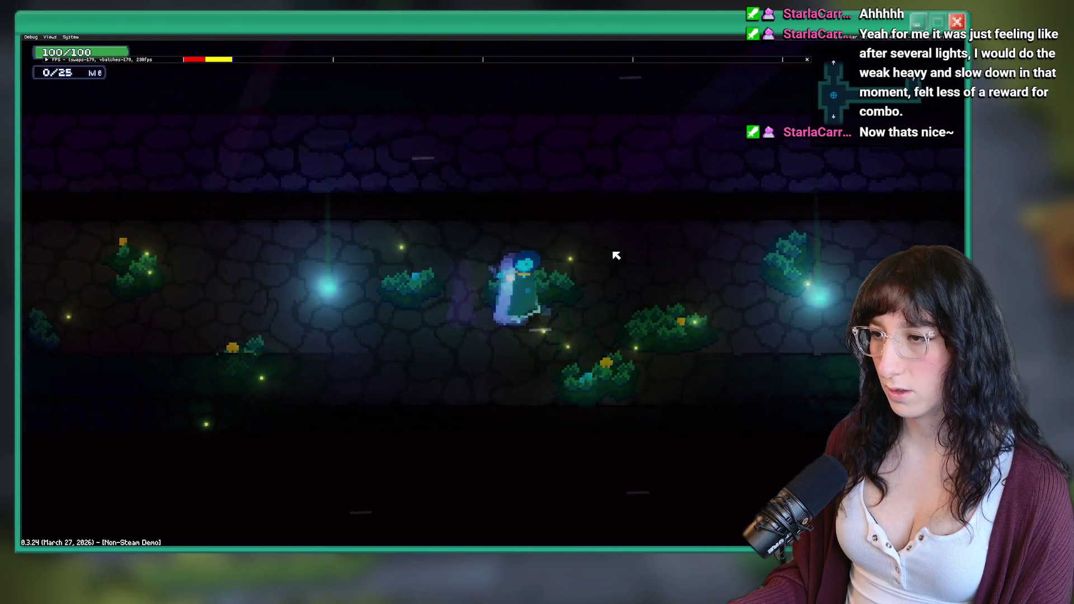
{"action": "key", "text": "d"}
{"action": "key", "text": "space"}
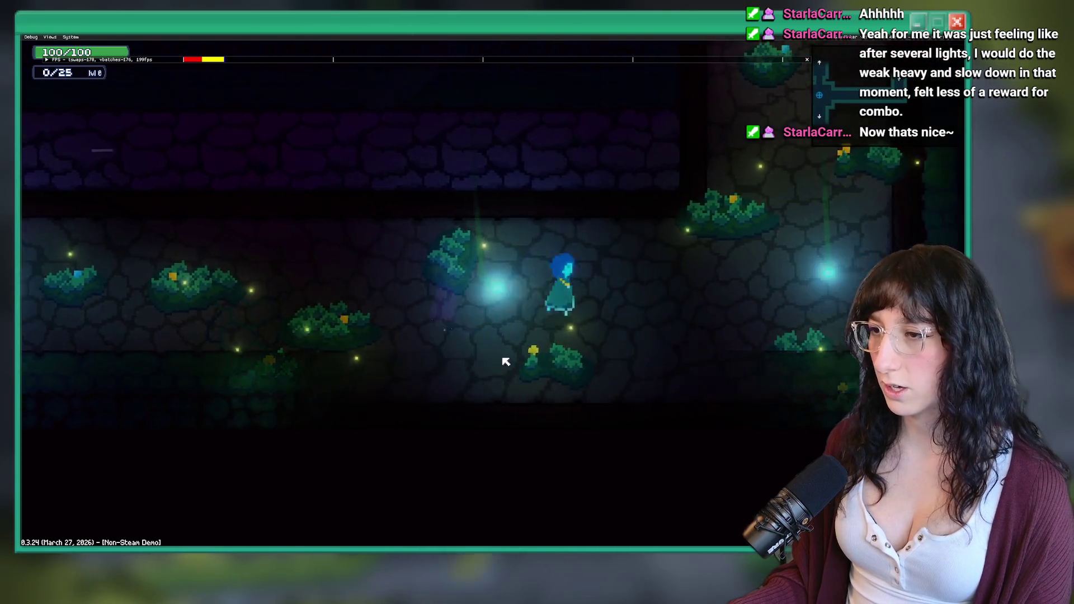
{"action": "key", "text": "d"}
{"action": "key", "text": "space"}
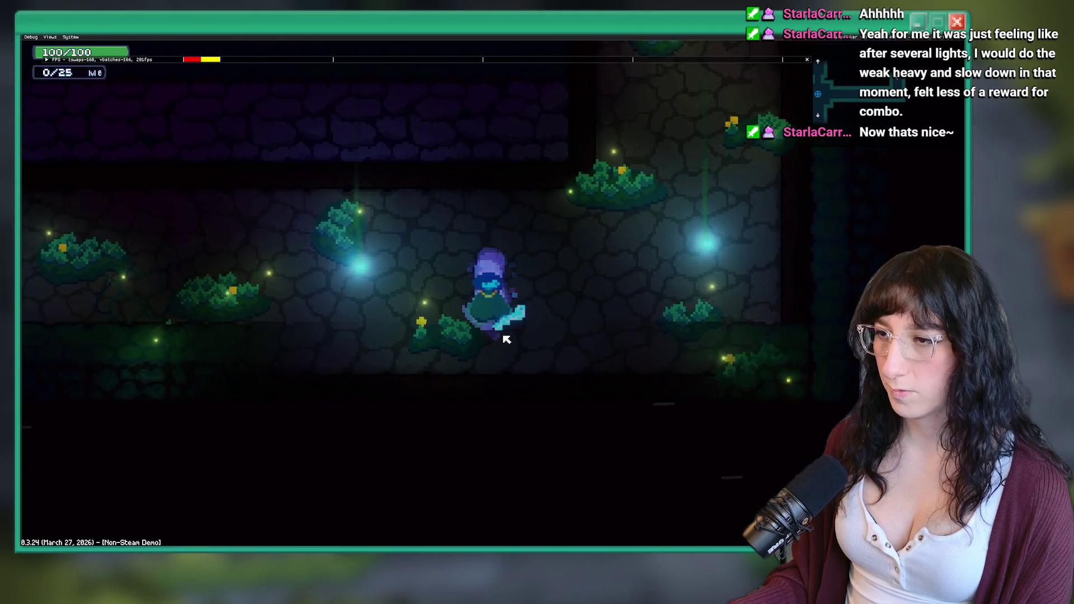
Walk north past the table and signpost into the Sea Cave City corridor
{"action": "key", "text": "w"}
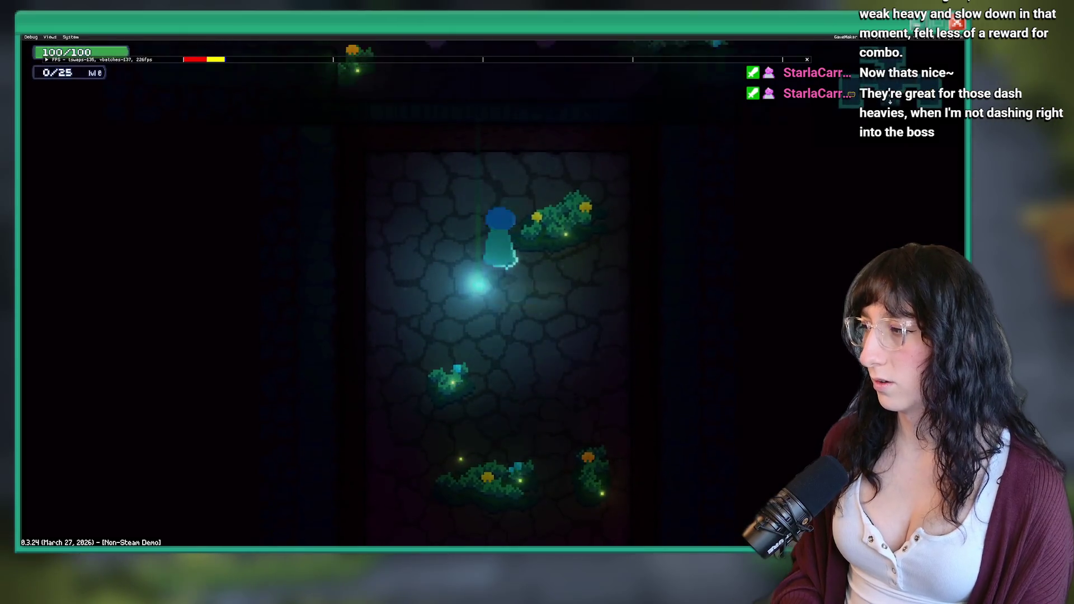
{"action": "key", "text": "w"}
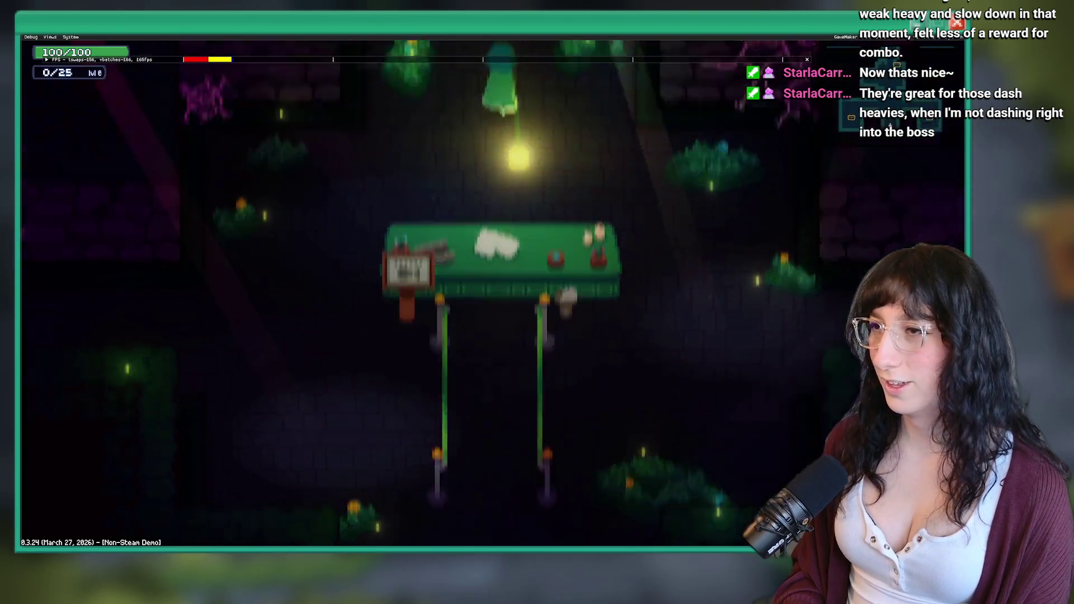
{"action": "key", "text": "w"}
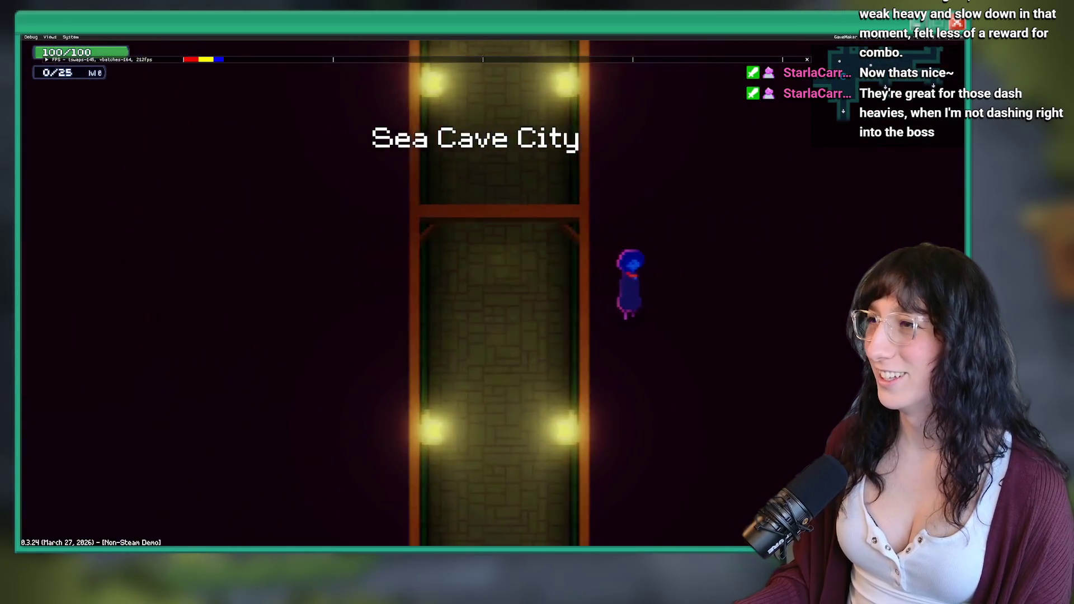
{"action": "key", "text": "d"}
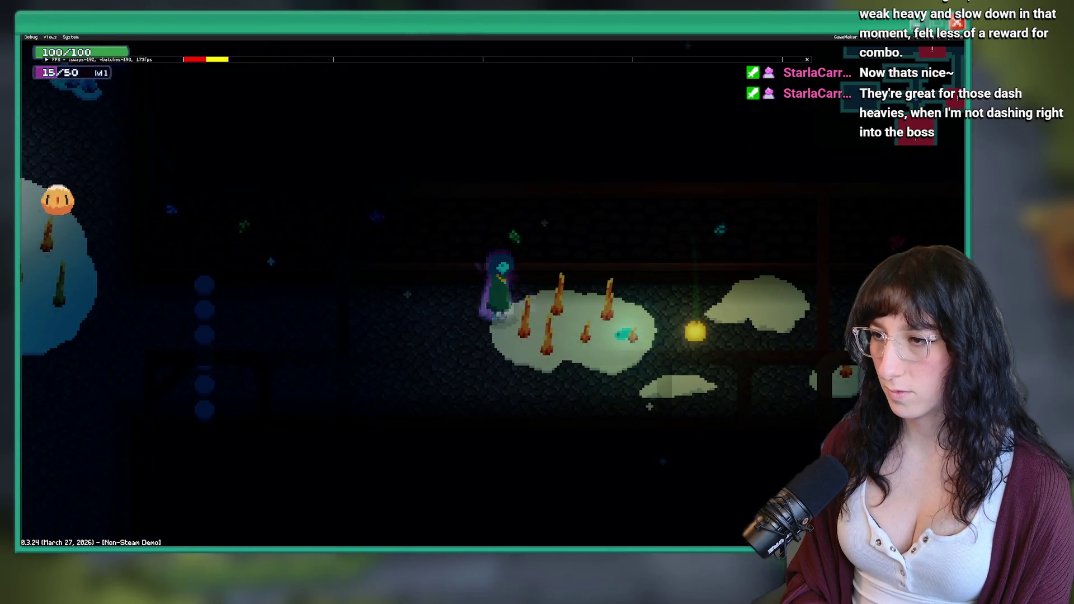
Drag the Bring Me Hope window down to uncover GameMaker's attack-button input code
{"action": "left_click_drag", "start_coordinate": [580, 64], "coordinate": [572, 136]}
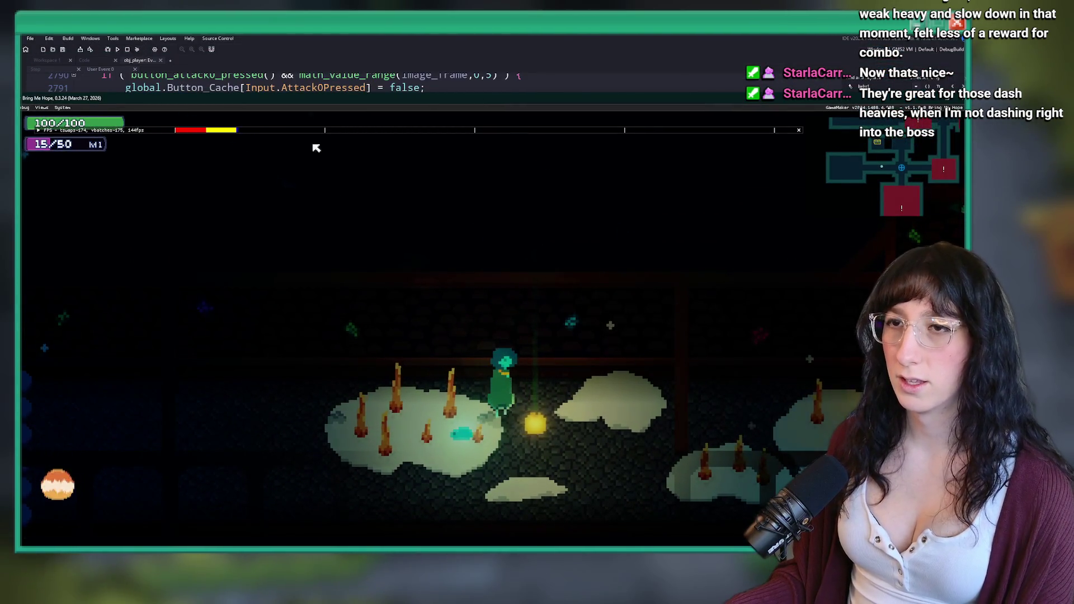
Close the running game and jump between character_state_attack_heavy1 references and its definition
{"action": "left_click", "coordinate": [127, 49]}
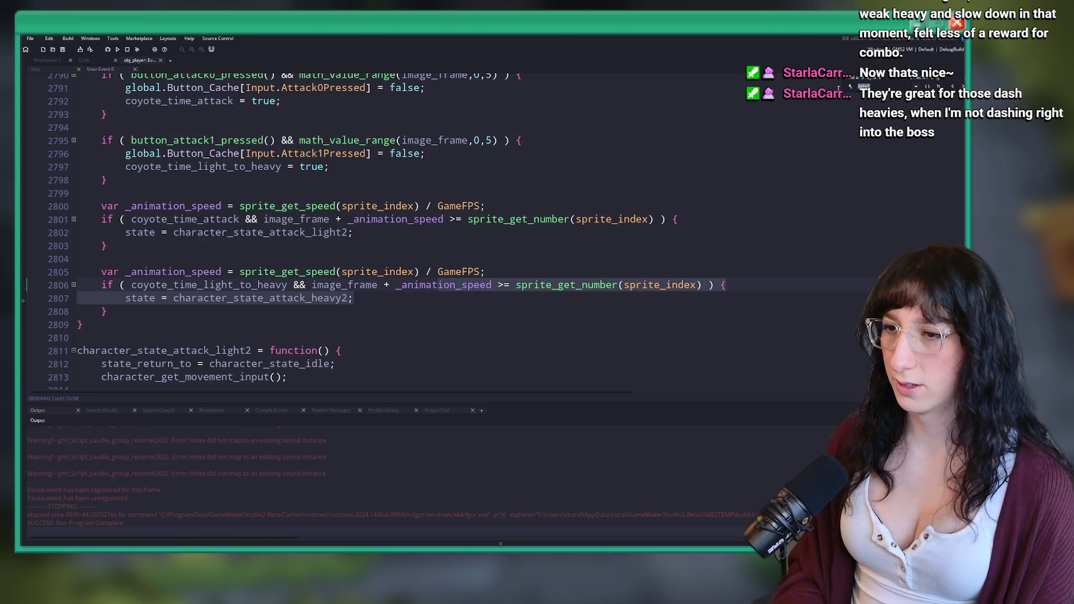
{"action": "key", "text": "F3"}
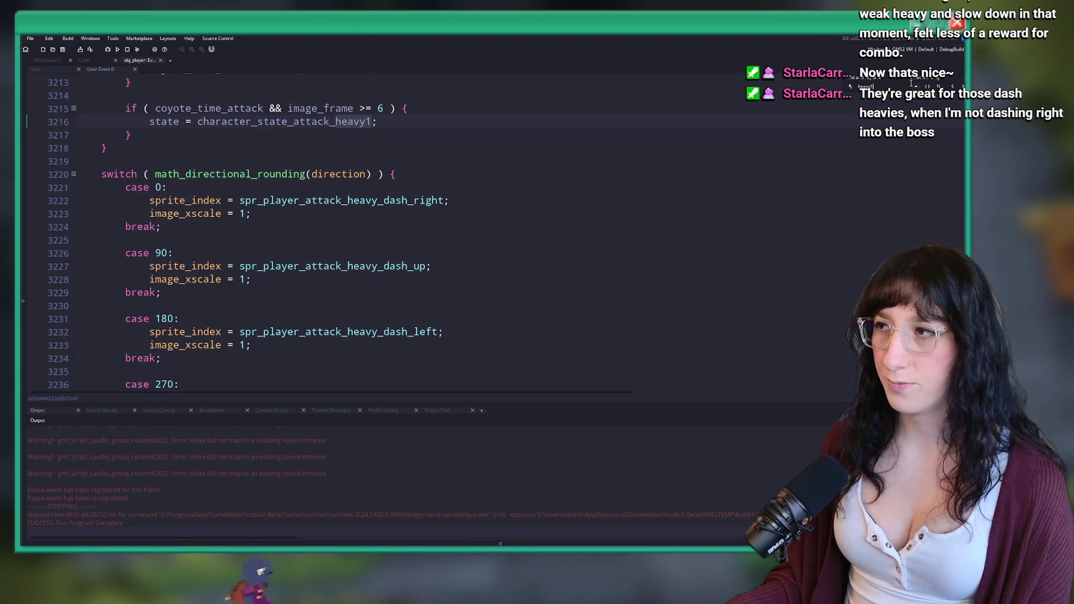
{"action": "key", "text": "shift+F3"}
Scroll through the heavy1 coyote_time_heavy_to_light chain code, then rebuild and run with F5
{"action": "scroll", "coordinate": [427, 200], "scroll_direction": "down", "scroll_amount": 14}
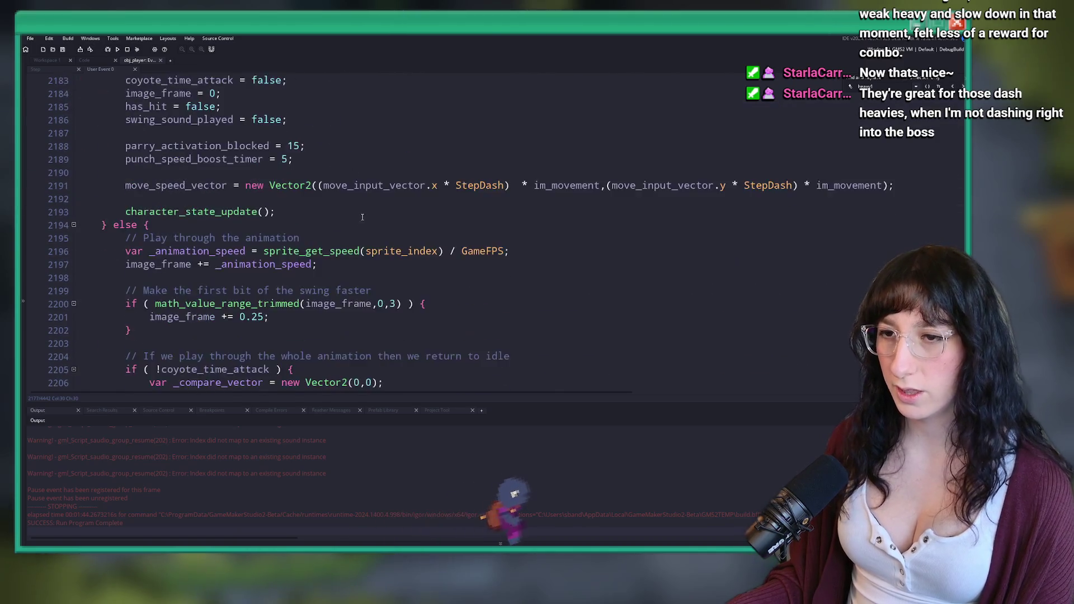
{"action": "scroll", "coordinate": [427, 199], "scroll_direction": "down", "scroll_amount": 13}
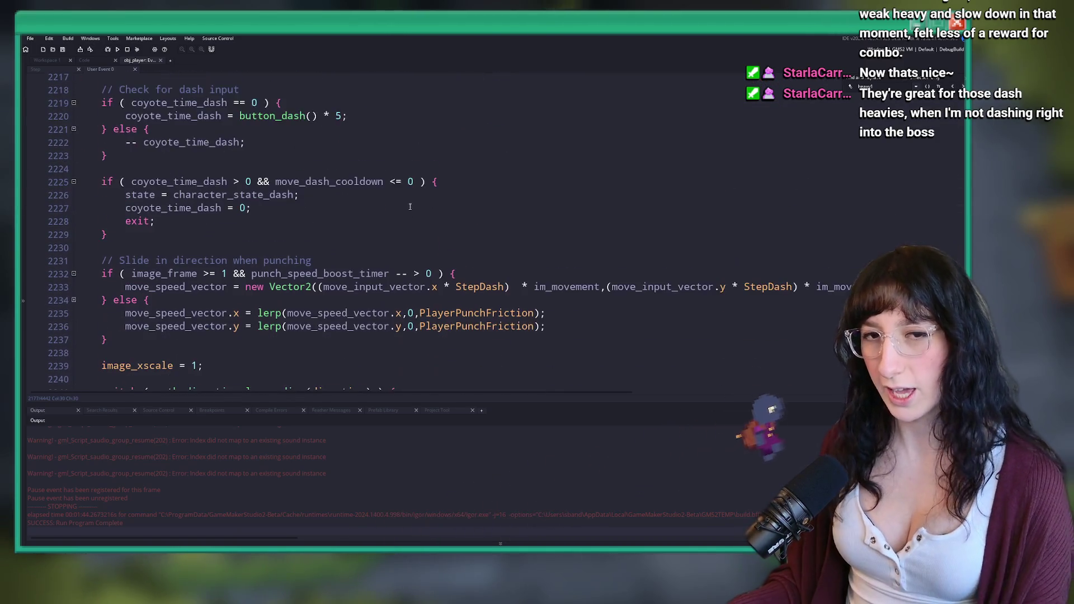
{"action": "scroll", "coordinate": [362, 302], "scroll_direction": "down", "scroll_amount": 15}
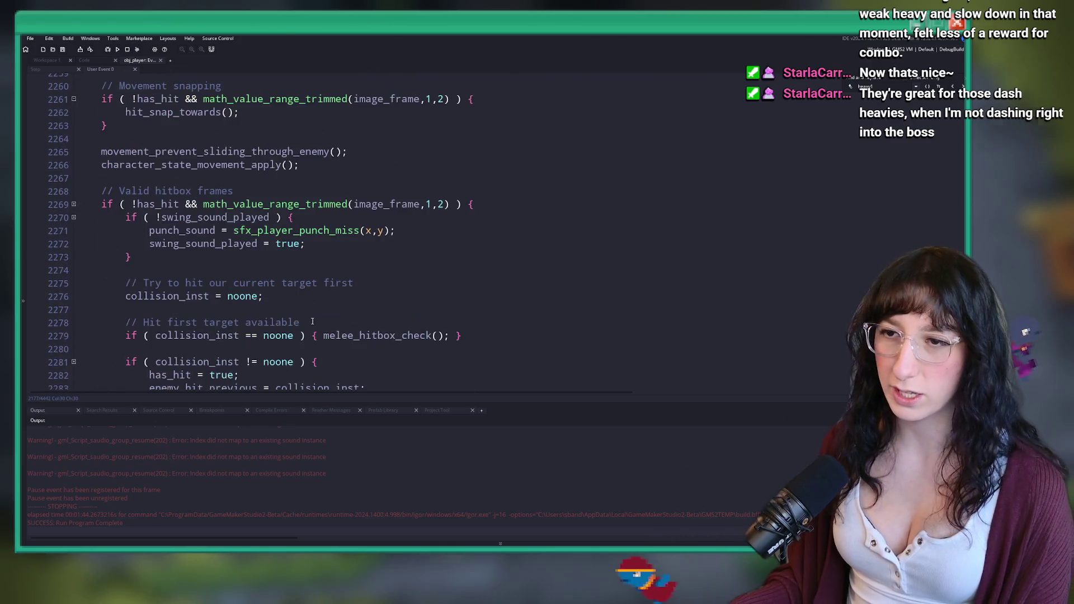
{"action": "scroll", "coordinate": [401, 207], "scroll_direction": "down", "scroll_amount": 7}
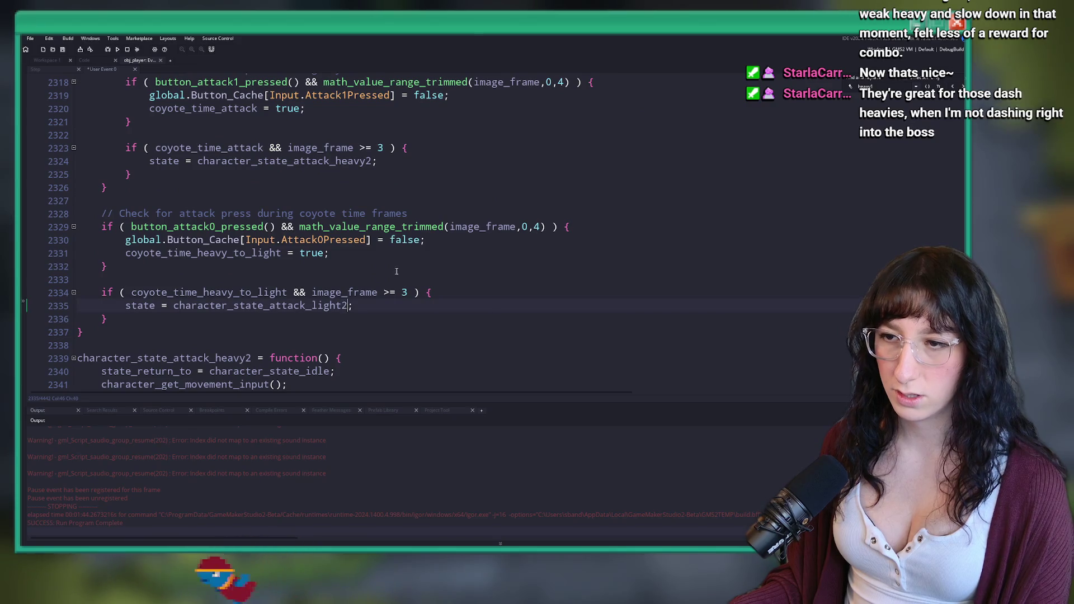
{"action": "scroll", "coordinate": [404, 267], "scroll_direction": "down", "scroll_amount": 2}
{"action": "scroll", "coordinate": [366, 206], "scroll_direction": "down", "scroll_amount": 2}
{"action": "key", "text": "F5"}
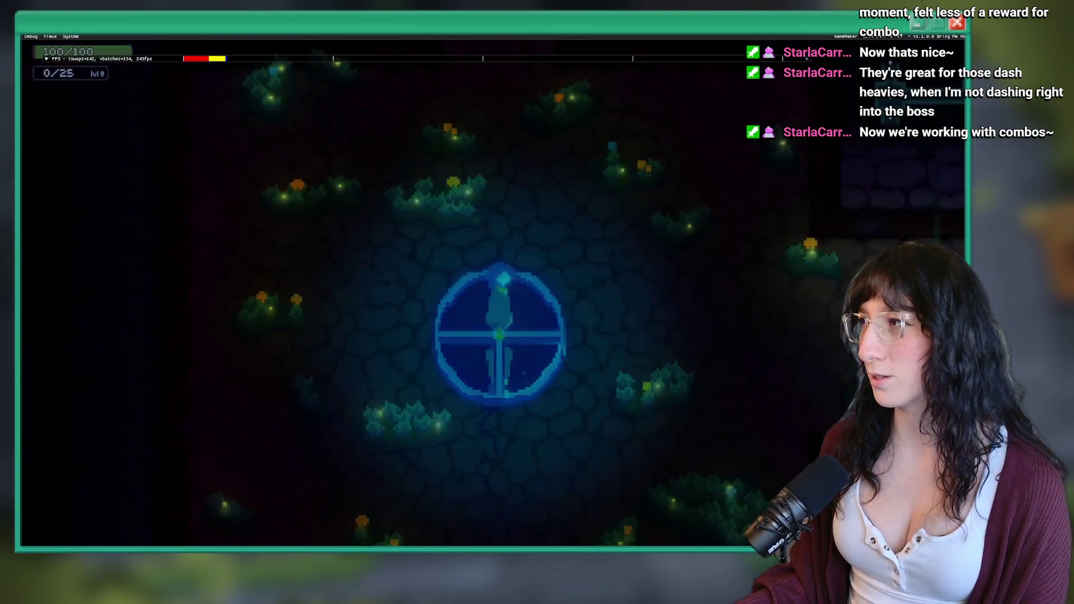
Dash and slash right out of the circle, then head up from Sea Cave City into Frosted Caves
{"action": "key", "text": "d"}
{"action": "key", "text": "d"}
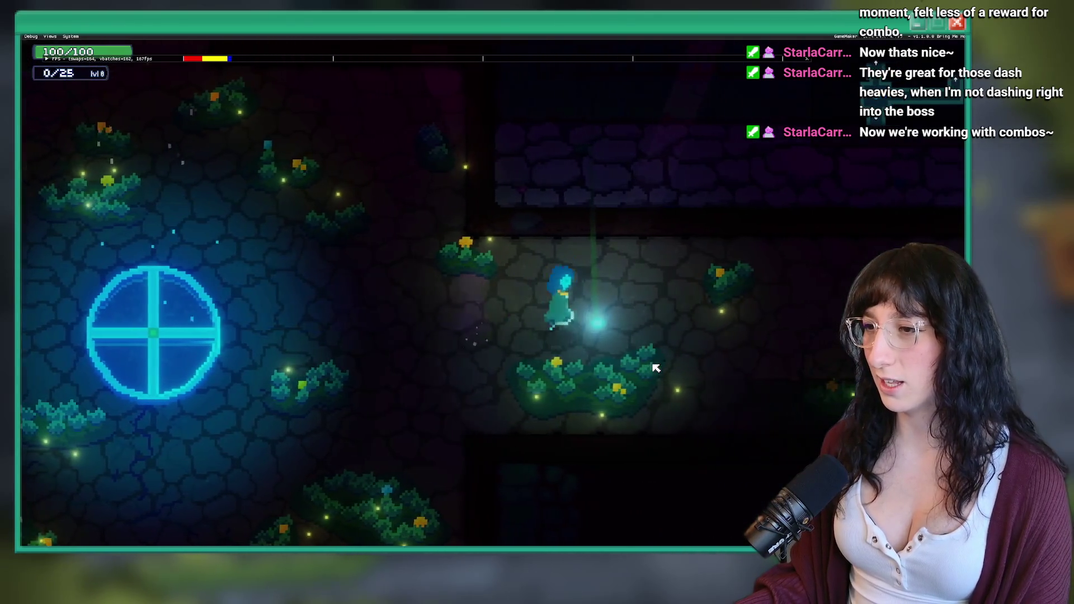
{"action": "key", "text": "d"}
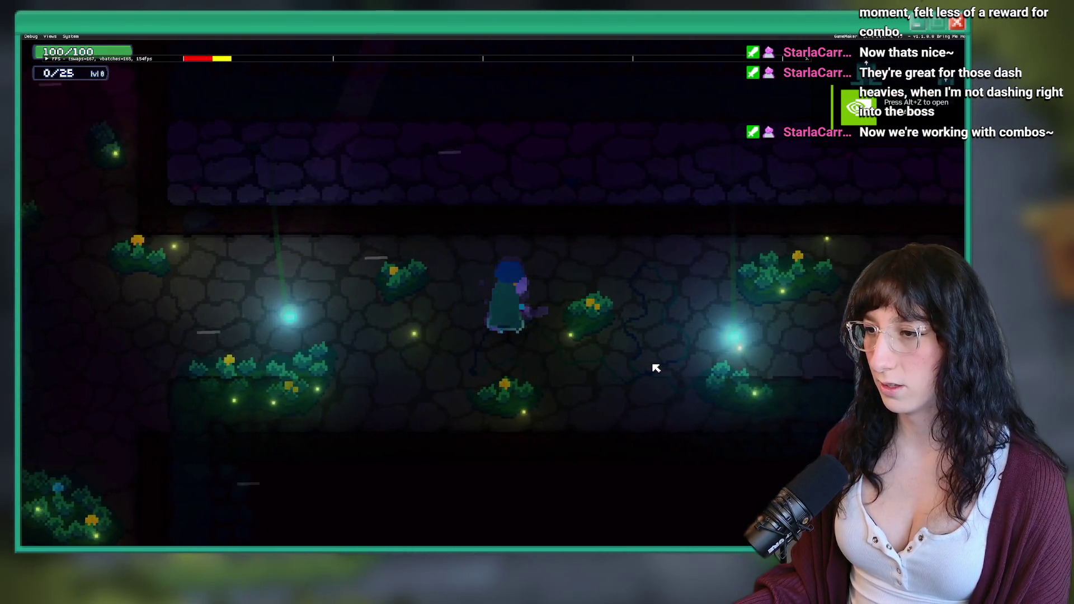
{"action": "left_click", "coordinate": [656, 367]}
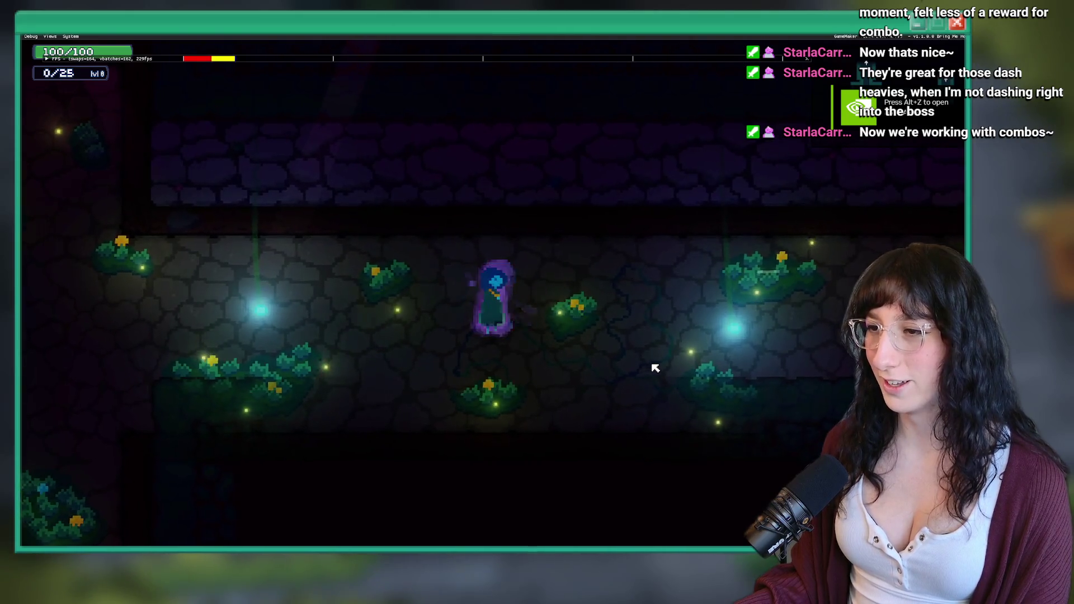
{"action": "key", "text": "d"}
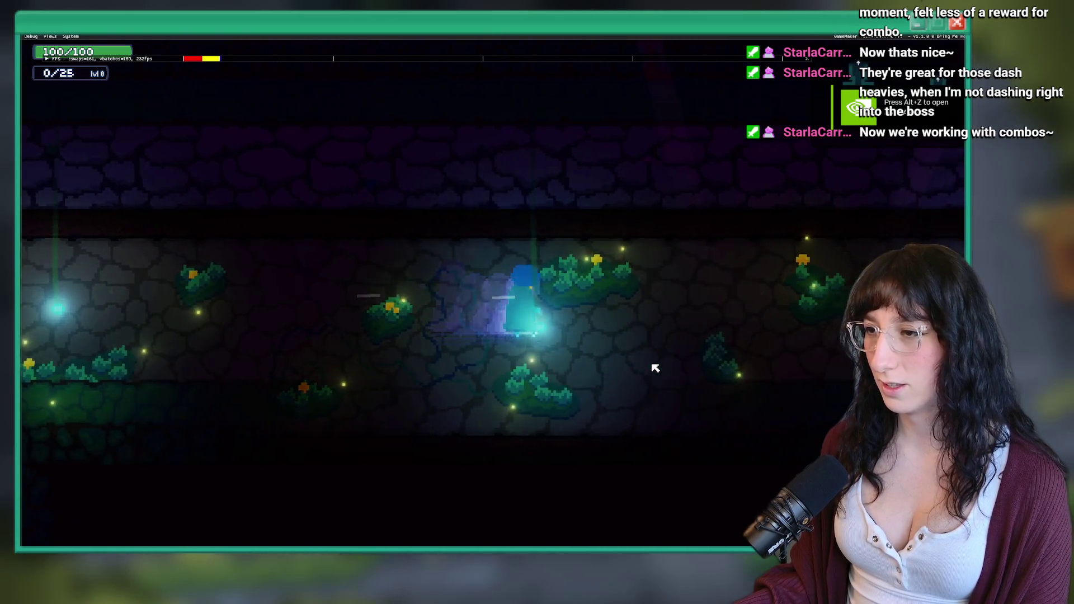
{"action": "key", "text": "d"}
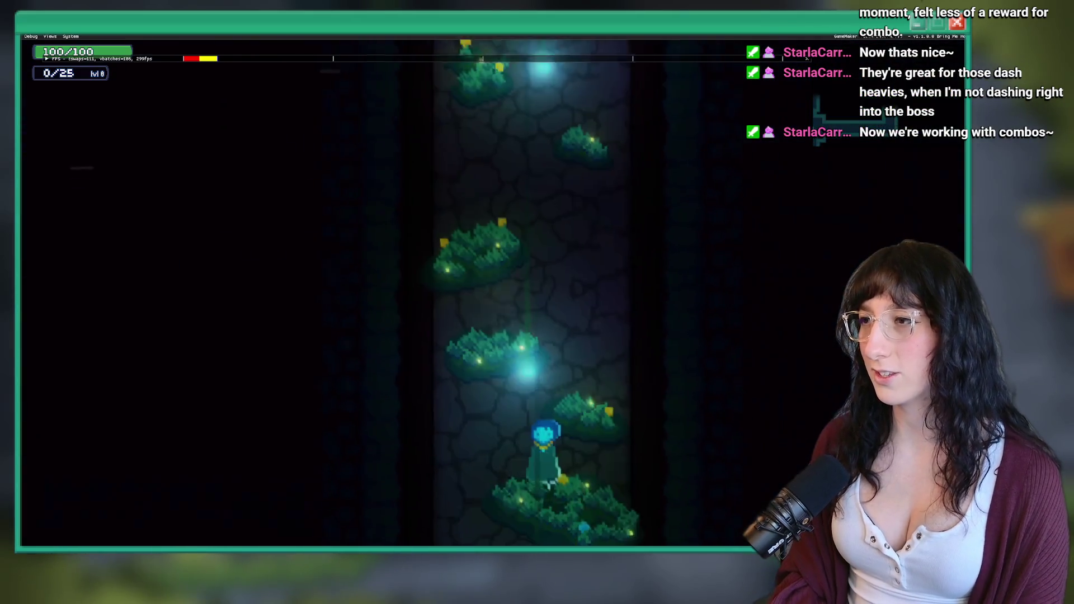
{"action": "key", "text": "w"}
{"action": "key", "text": "w"}
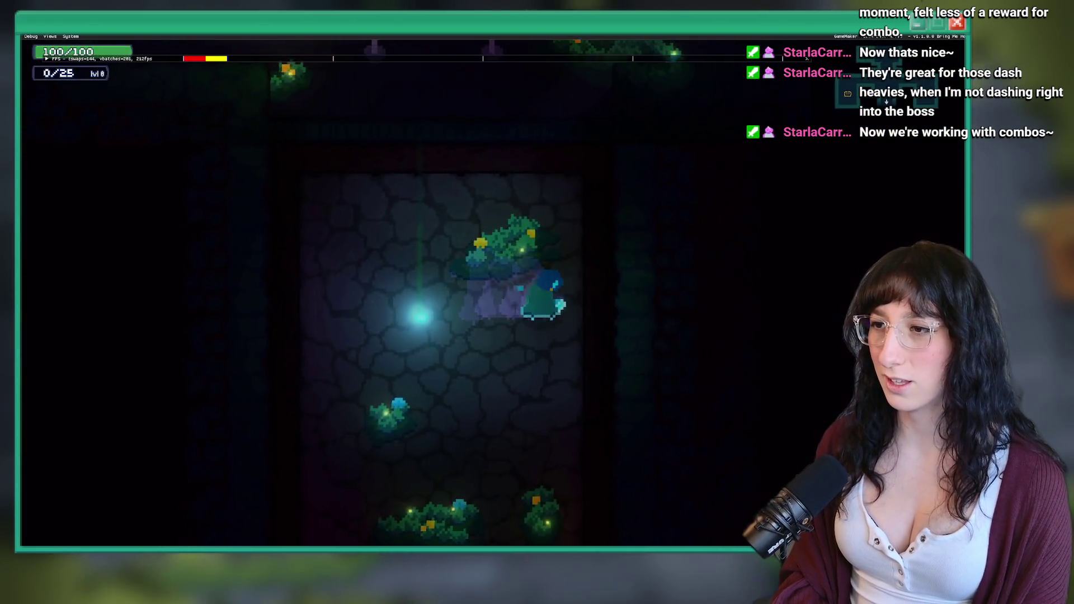
{"action": "key", "text": "w"}
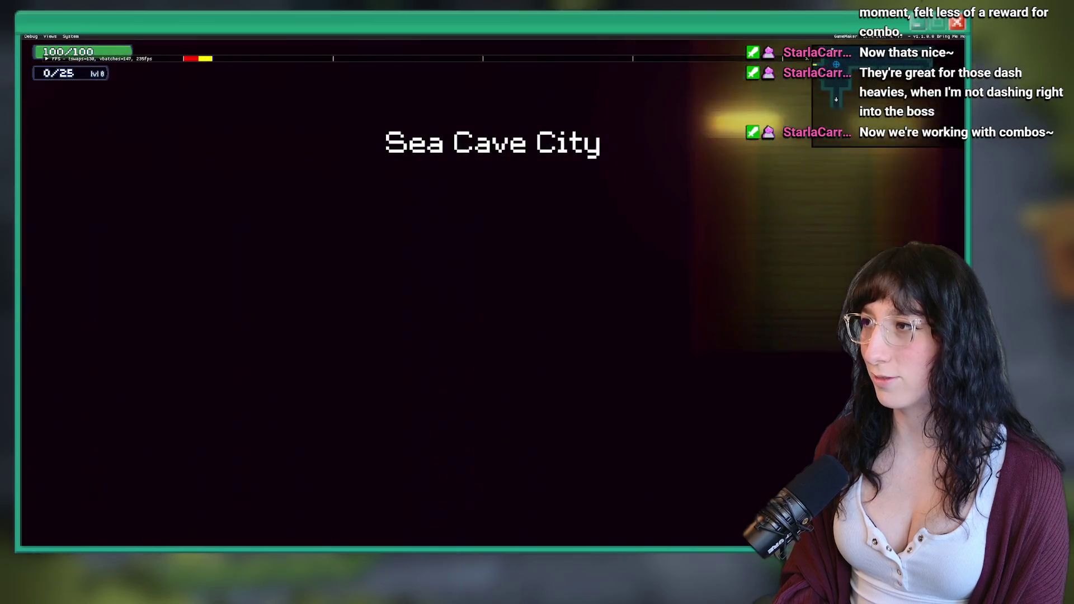
{"action": "key", "text": "w"}
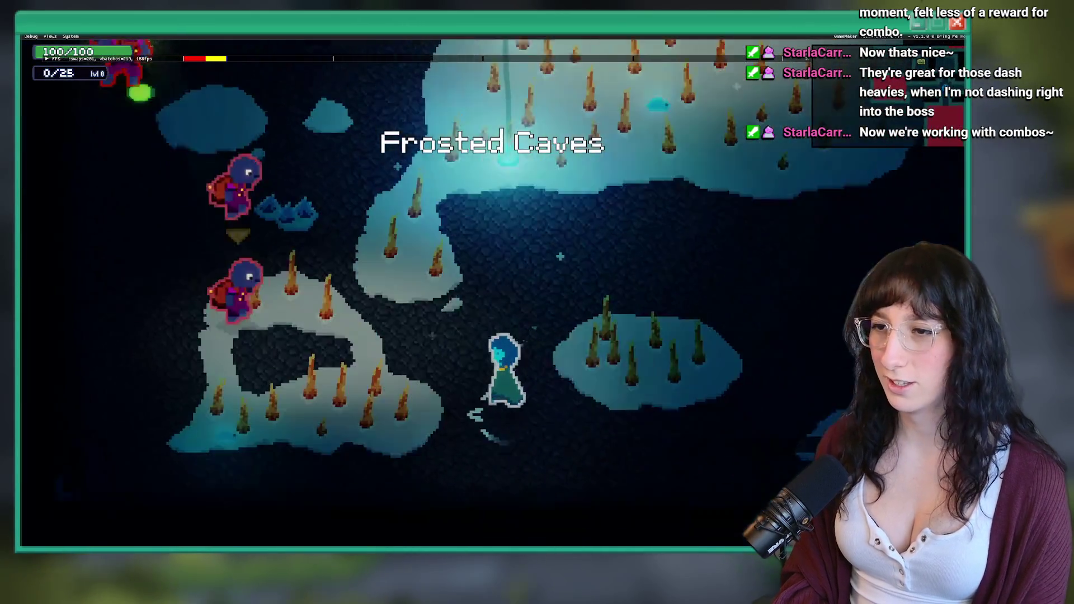
Fight the Frosted Caves enemies with slashes and dash attacks to build the combo counter
{"action": "key", "text": "w"}
{"action": "left_click", "coordinate": [404, 290]}
{"action": "key", "text": "w"}
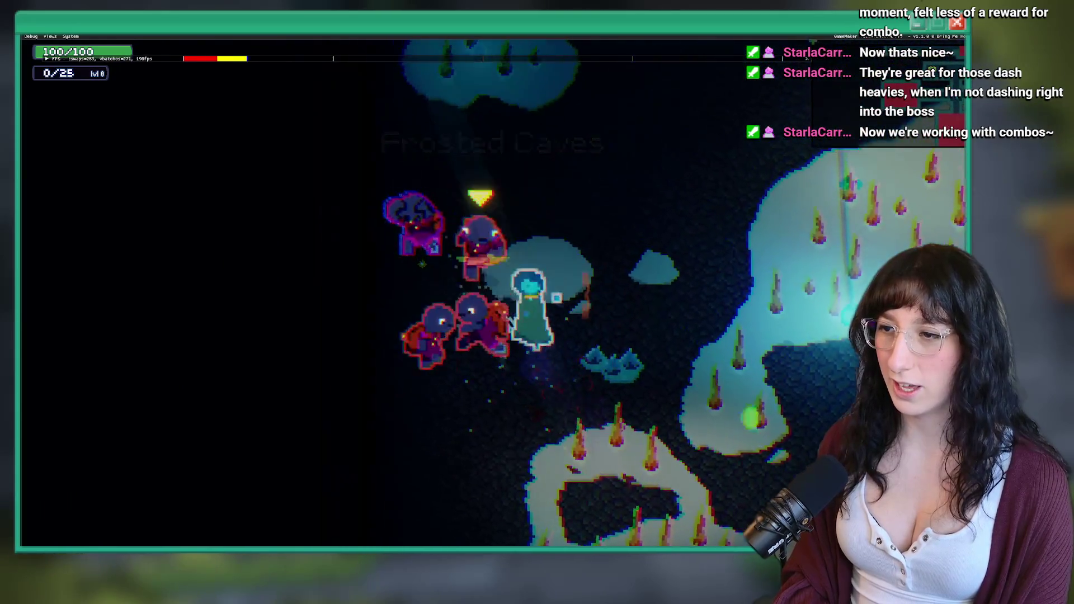
{"action": "left_click", "coordinate": [487, 312]}
{"action": "key", "text": "w"}
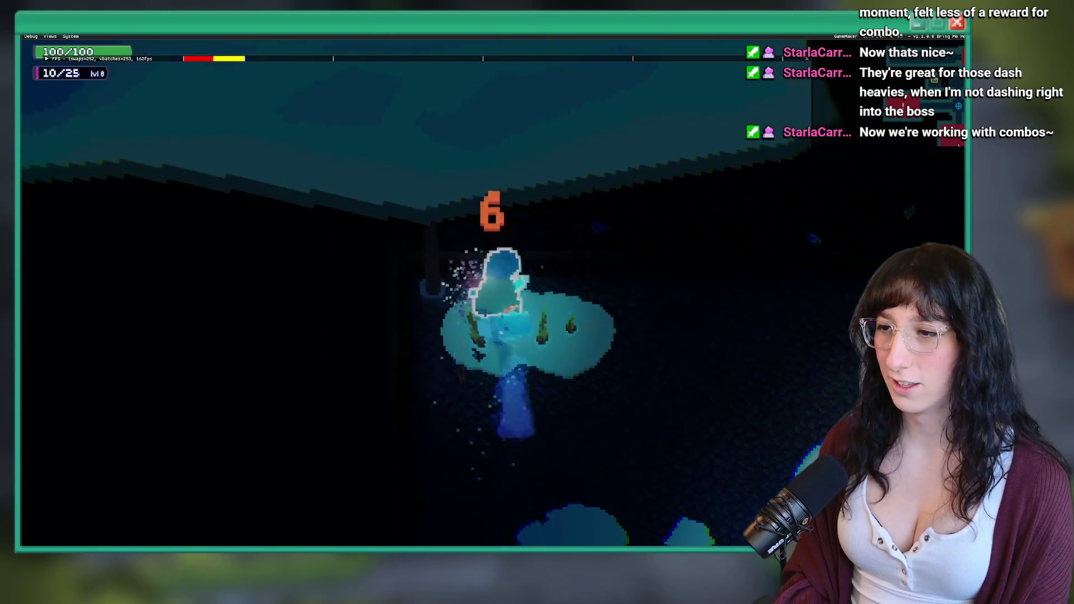
{"action": "left_click", "coordinate": [582, 348]}
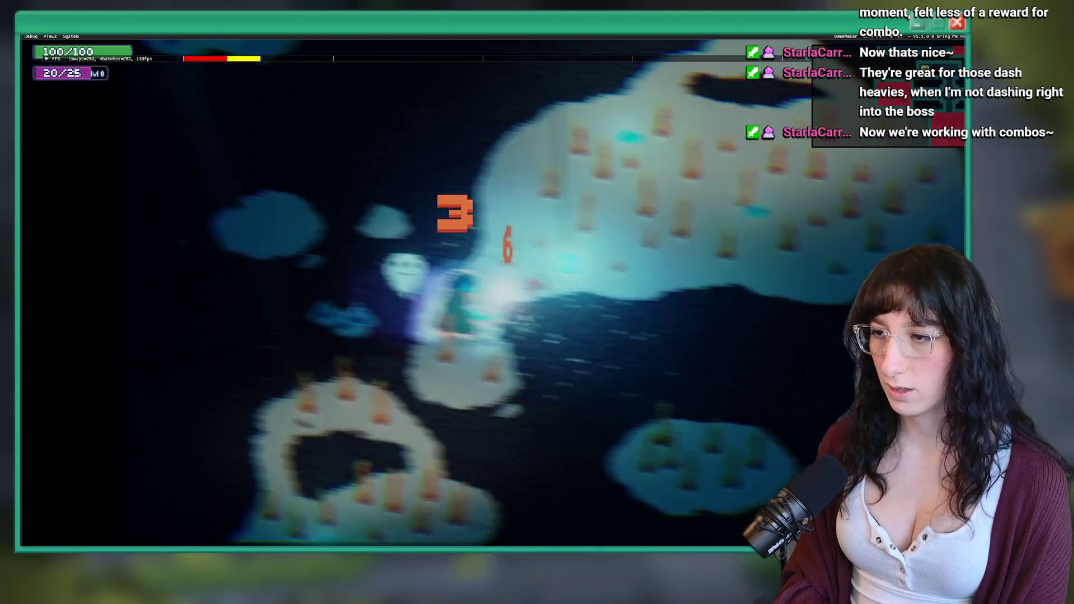
{"action": "key", "text": "w"}
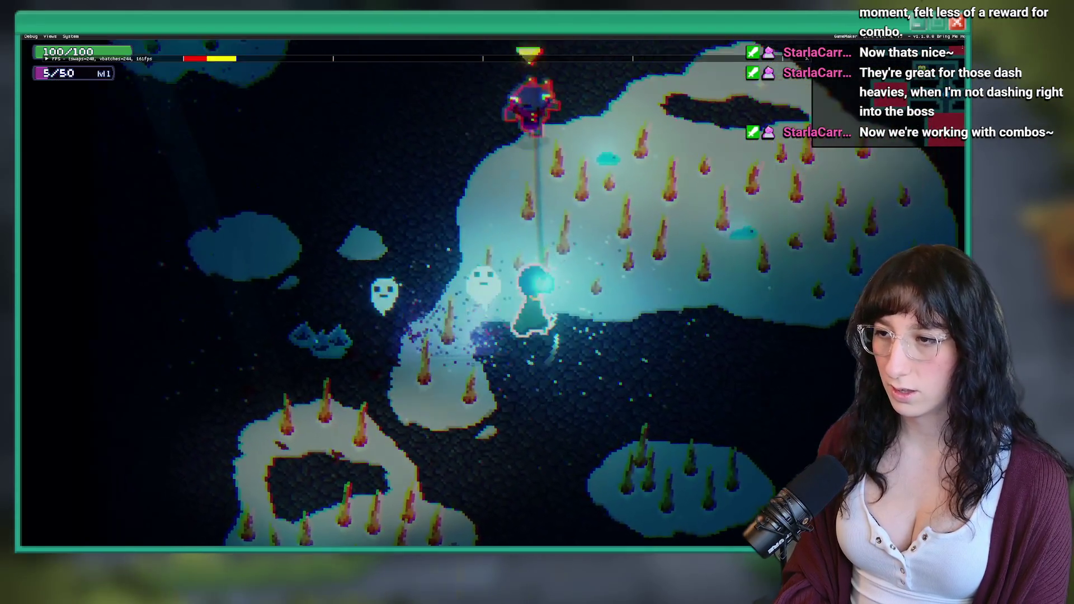
{"action": "key", "text": "w"}
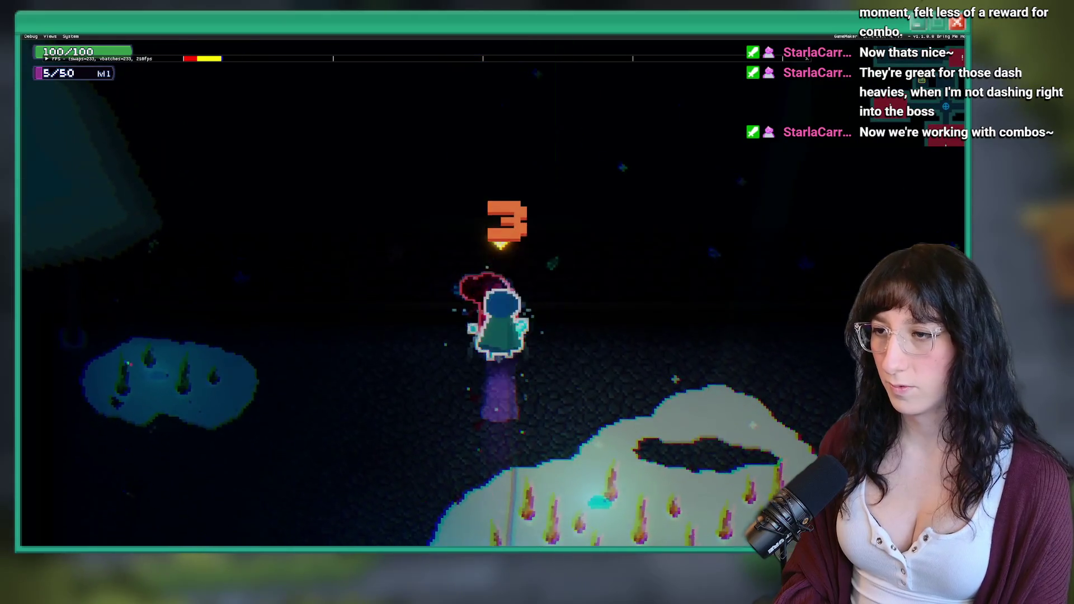
Run across the snowy island and lit room toward the green slimes, then quit with Escape
{"action": "key", "text": "s"}
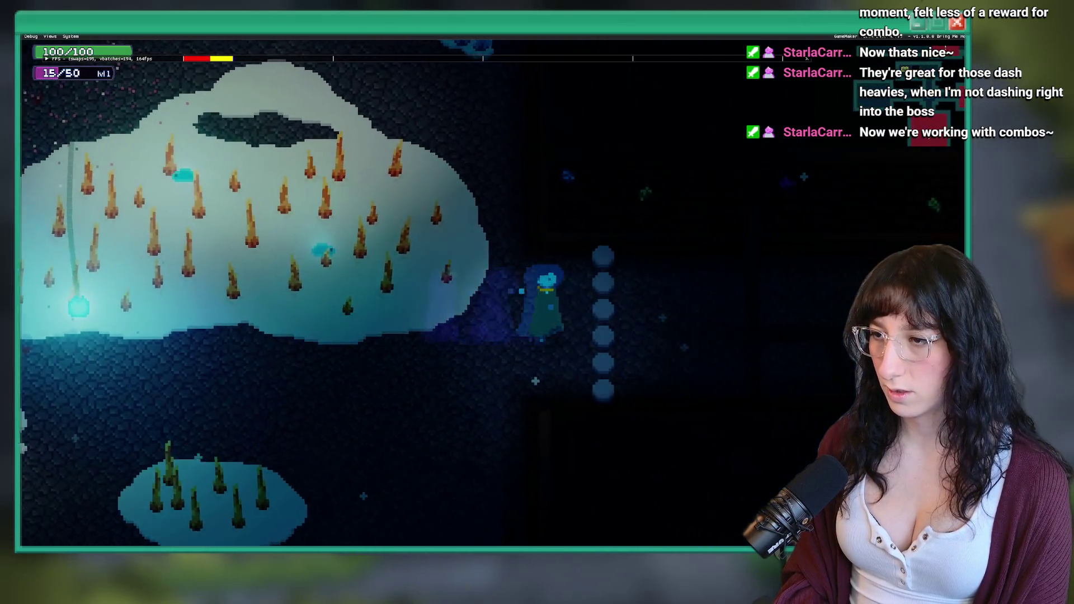
{"action": "key", "text": "Right"}
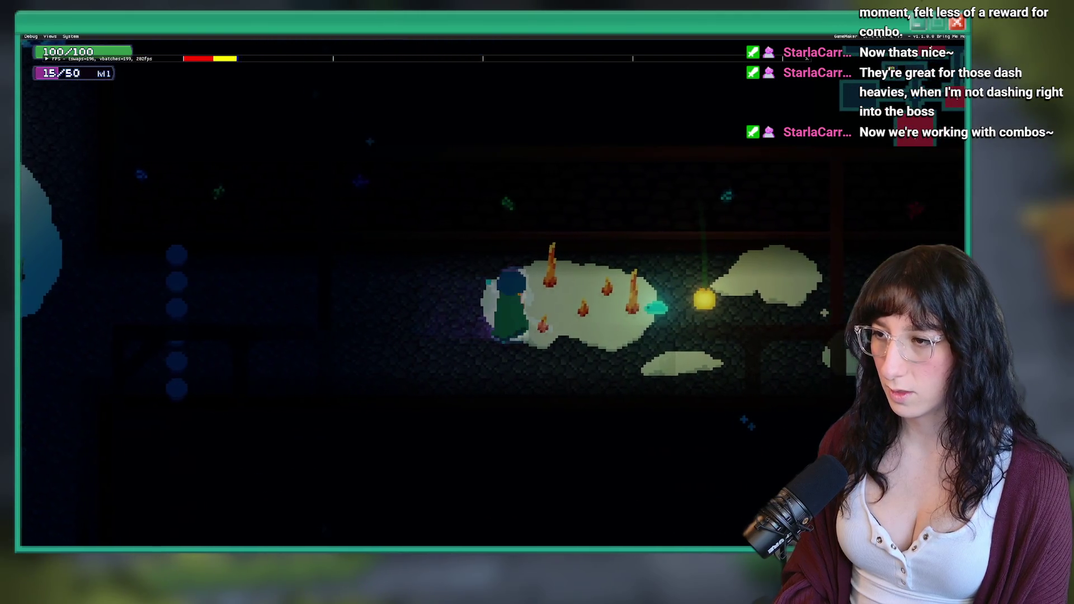
{"action": "key", "text": "Right"}
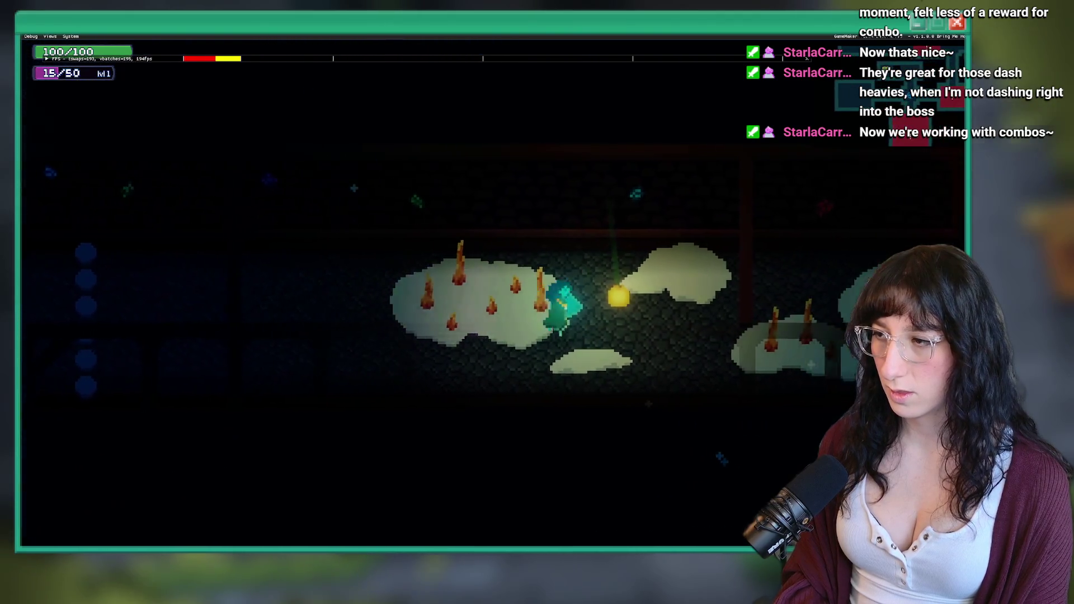
{"action": "key", "text": "Right"}
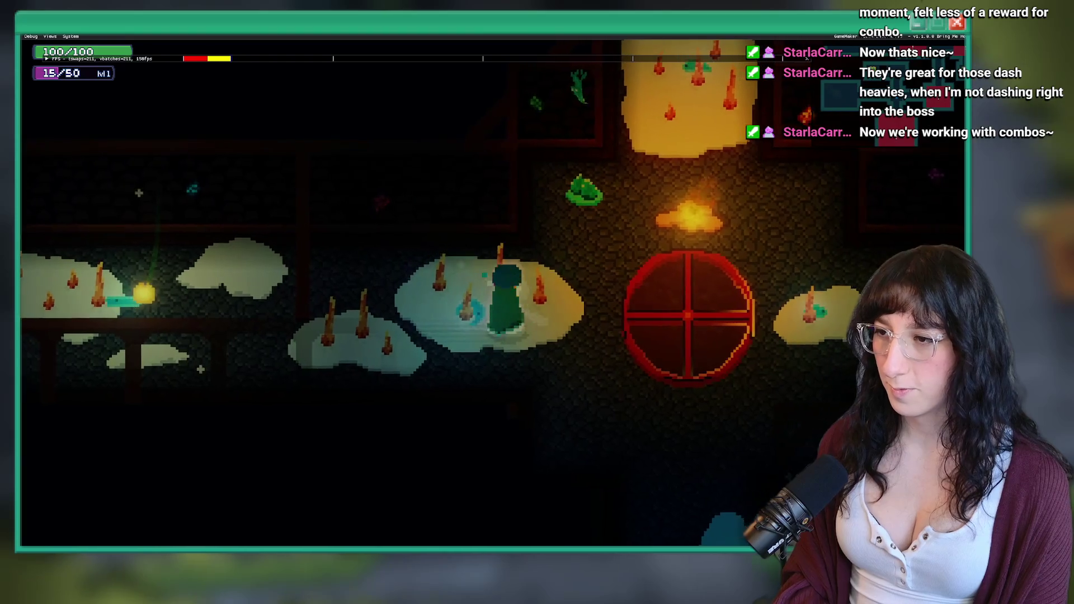
{"action": "key", "text": "Right"}
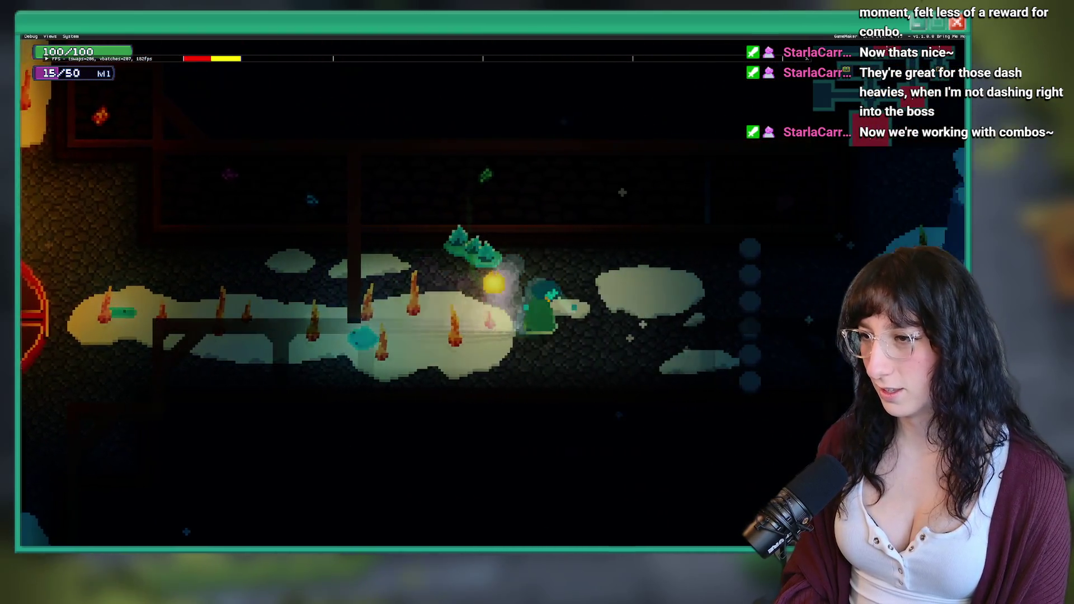
{"action": "key", "text": "Left"}
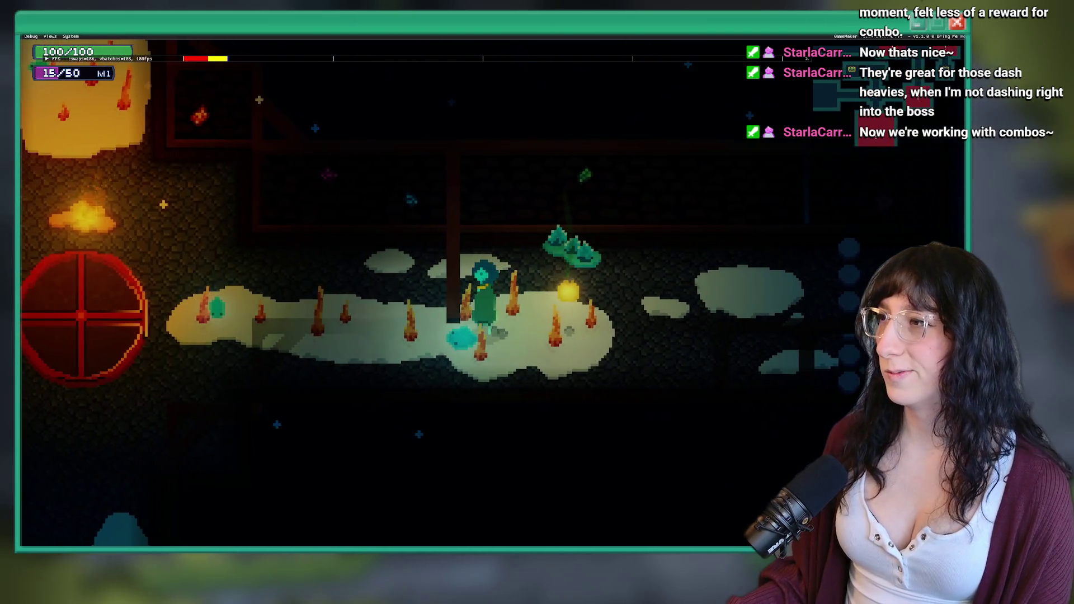
{"action": "key", "text": "Escape"}
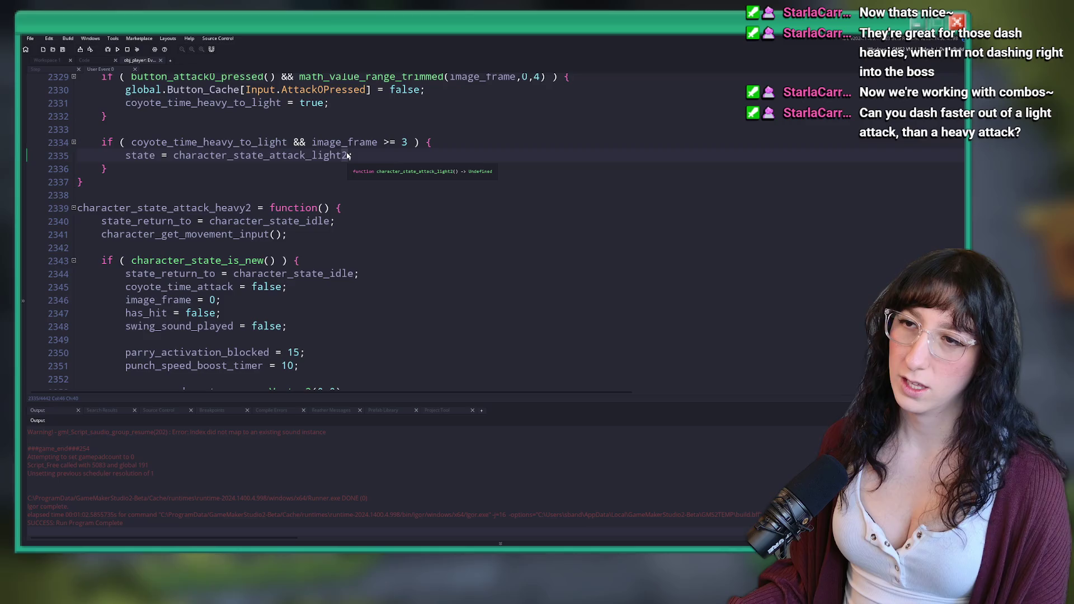
Change character_state_attack_light2 to character_state_attack_light1 on line 2335 and run with F5
{"action": "key", "text": "BackSpace"}
{"action": "type", "text": "1;"}
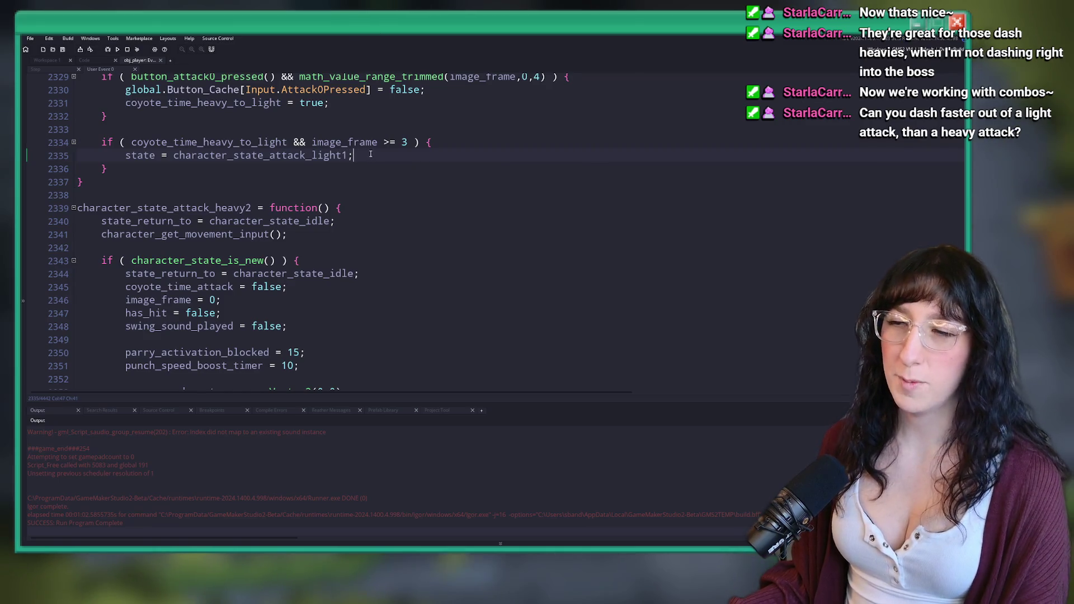
{"action": "key", "text": "F5"}
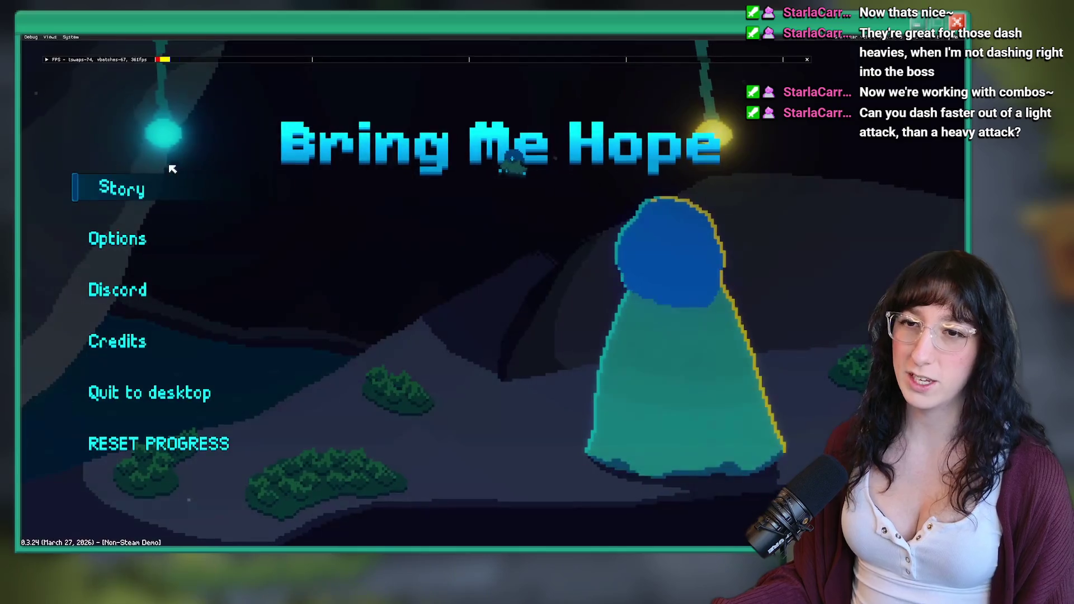
Start the game, attack on the snowy platform, and dash upward past the enemy
{"action": "left_click", "coordinate": [178, 187]}
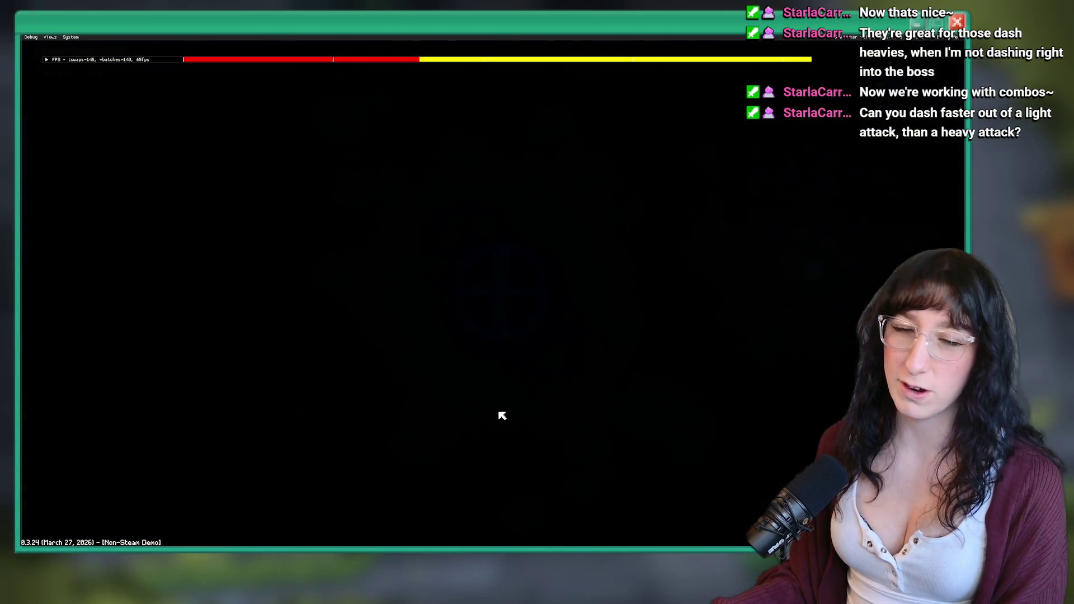
{"action": "key", "text": "d"}
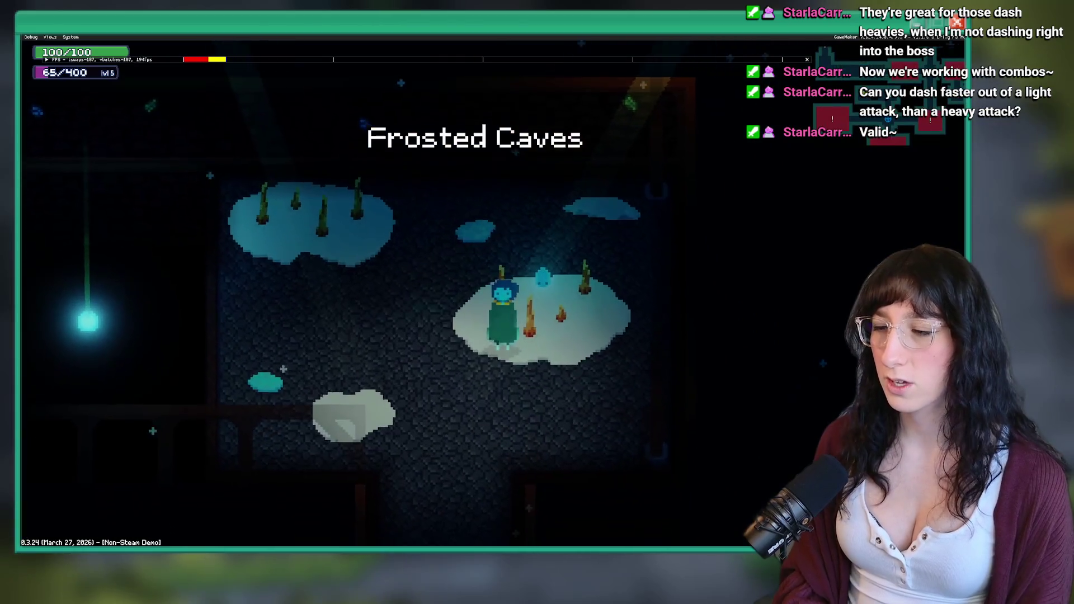
{"action": "key", "text": "d"}
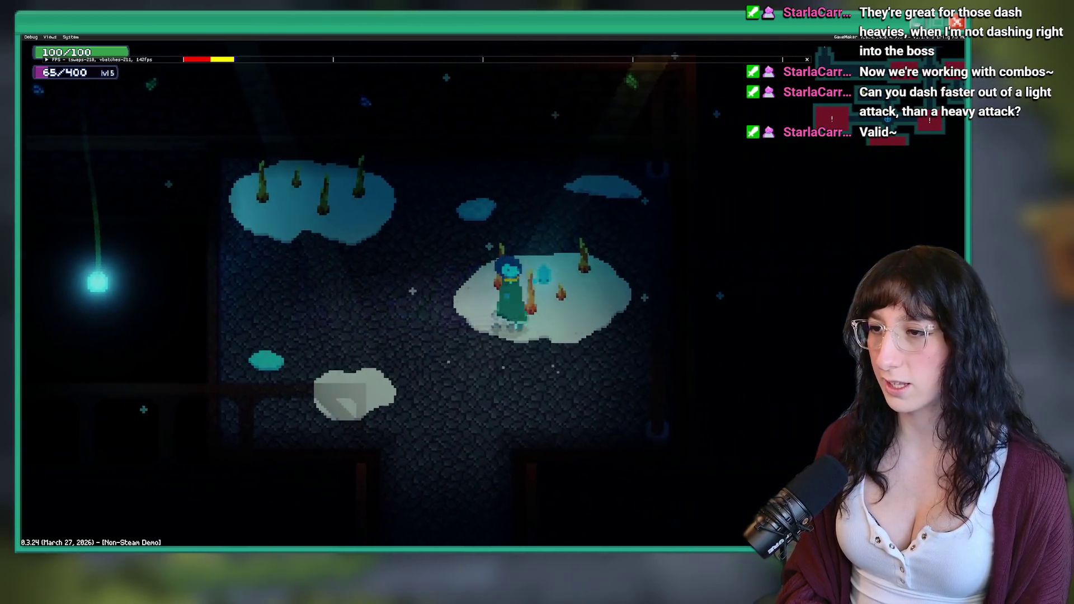
{"action": "key", "text": "a"}
{"action": "key", "text": "d"}
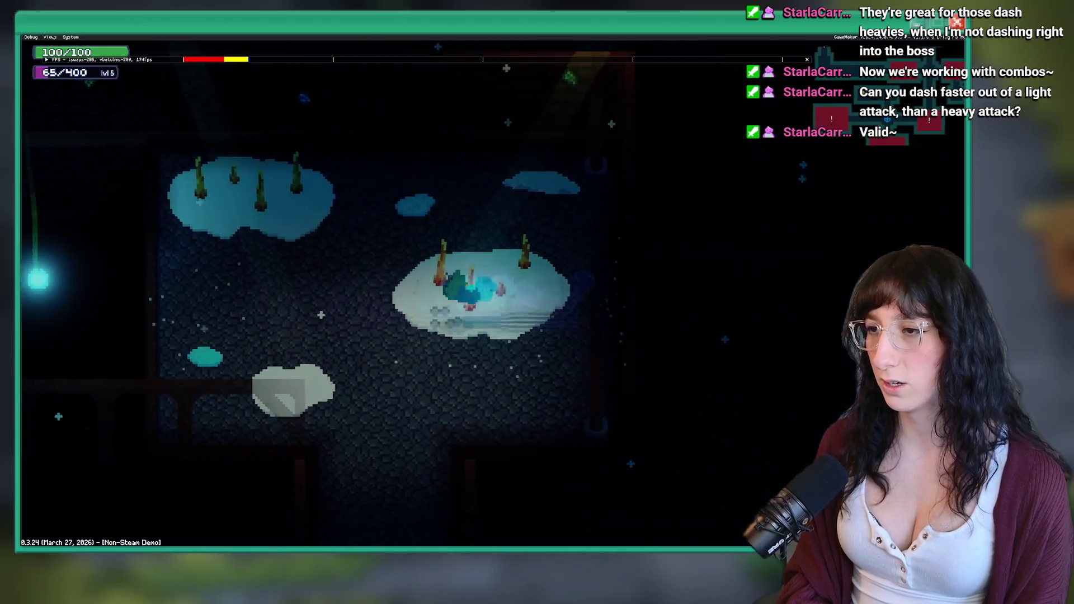
{"action": "key", "text": "a"}
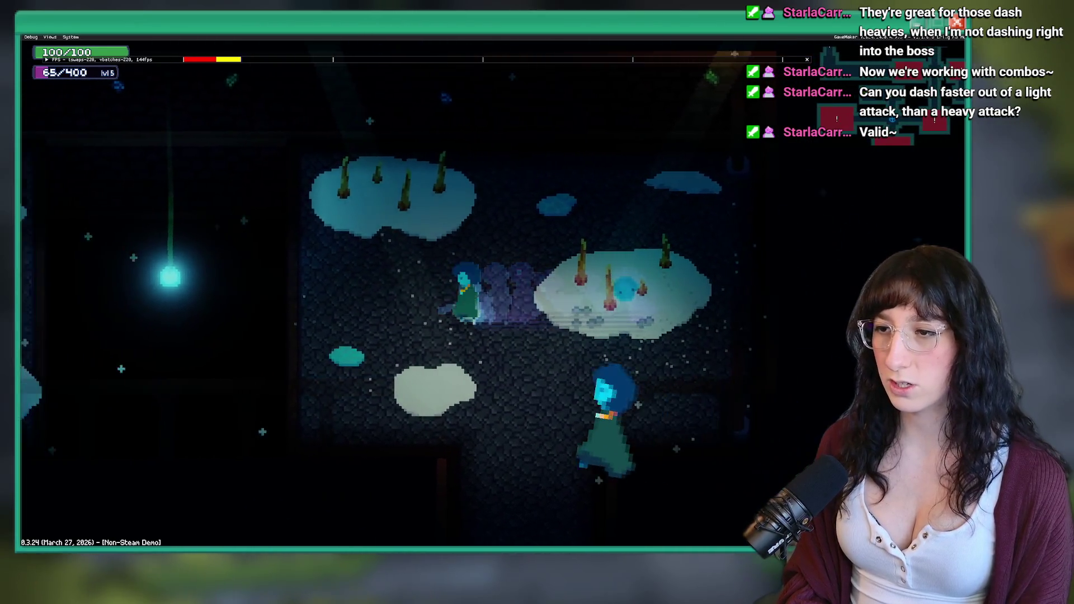
{"action": "key", "text": "w"}
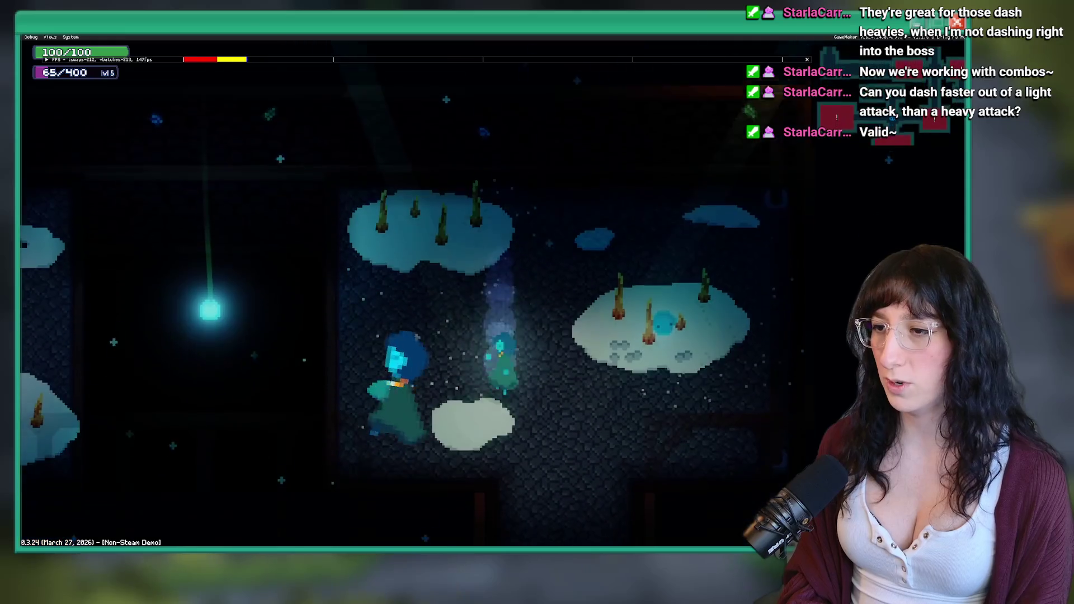
{"action": "key", "text": "w"}
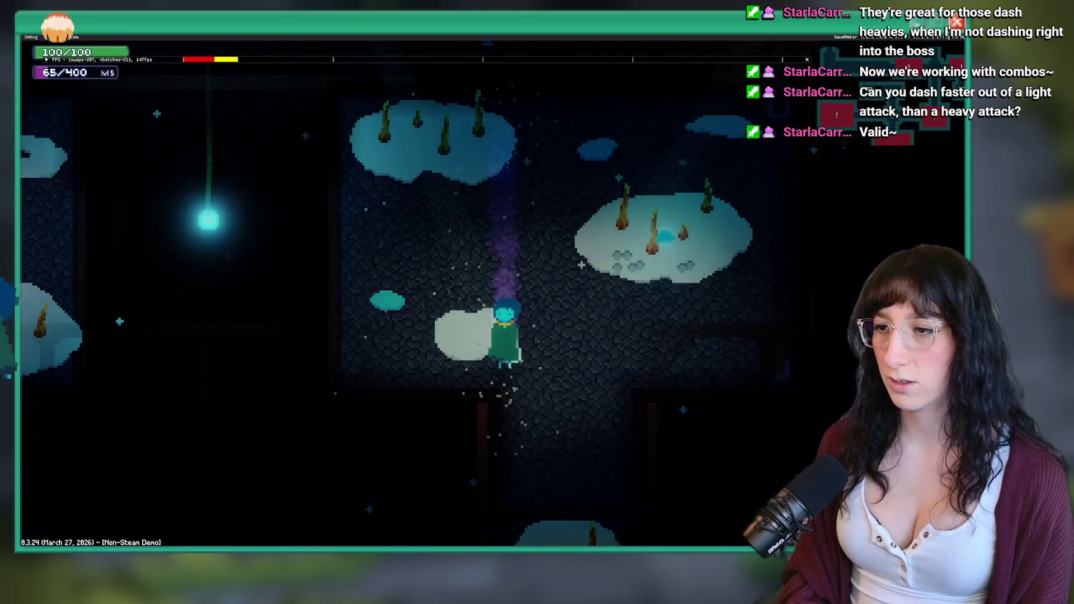
Open the green chest in the chest room, then go down through the fiery doorway
{"action": "key", "text": "a"}
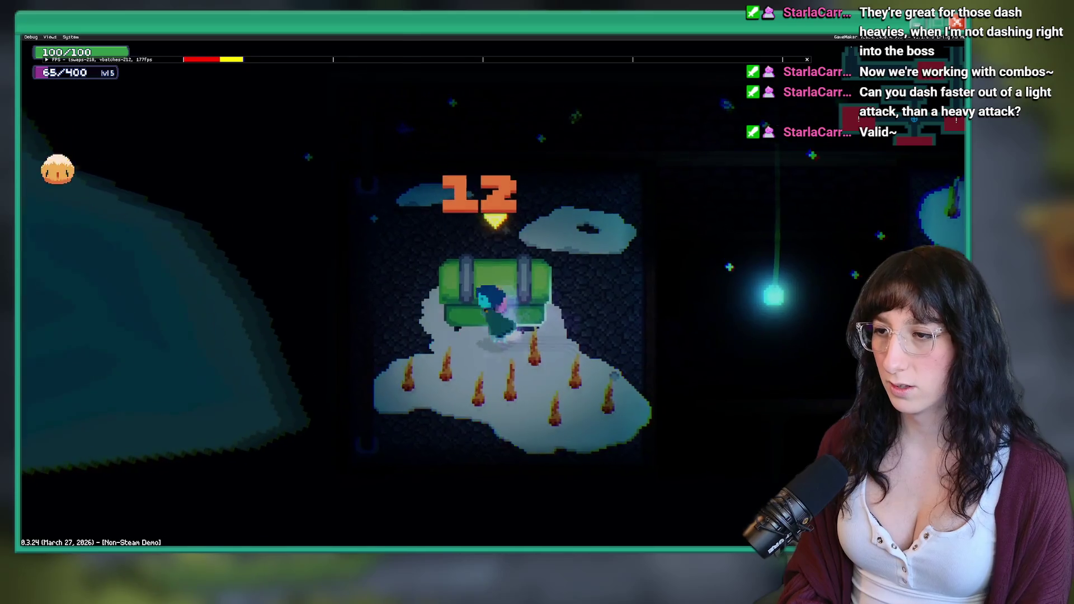
{"action": "key", "text": "e"}
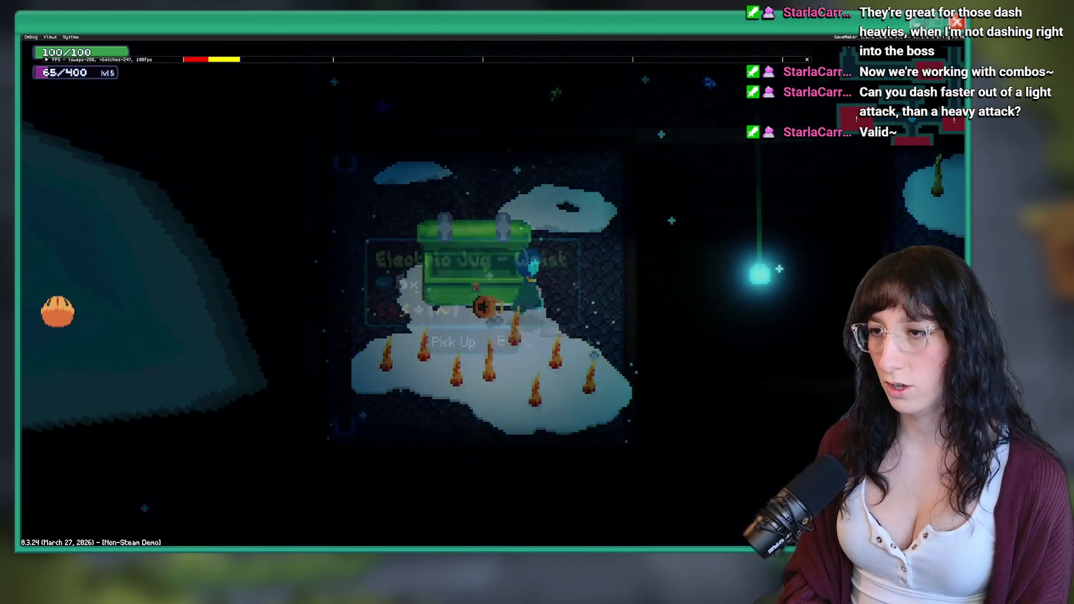
{"action": "key", "text": "d"}
{"action": "key", "text": "s"}
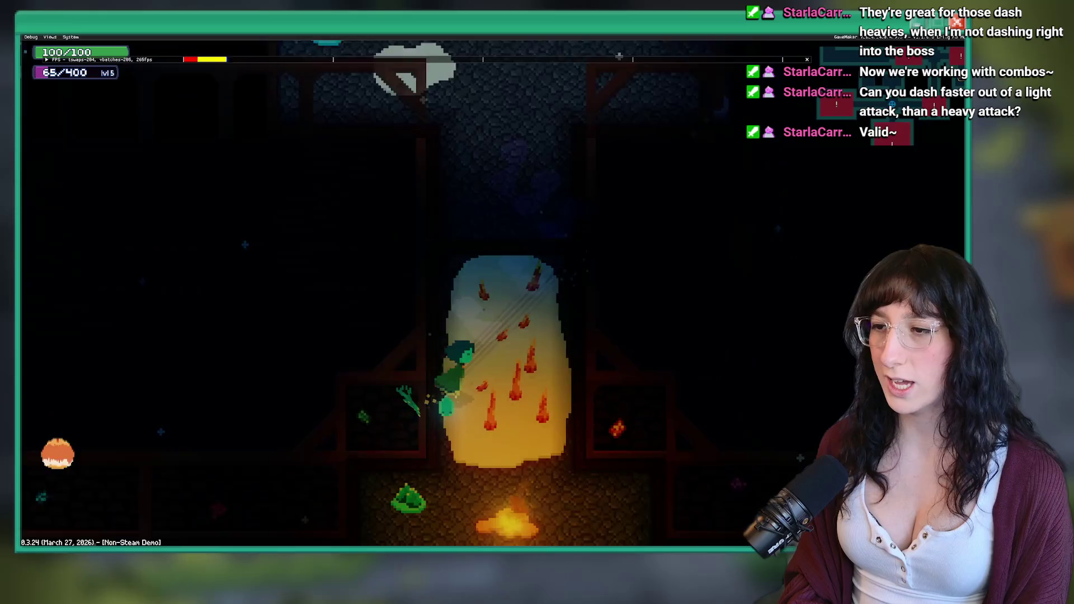
{"action": "key", "text": "s"}
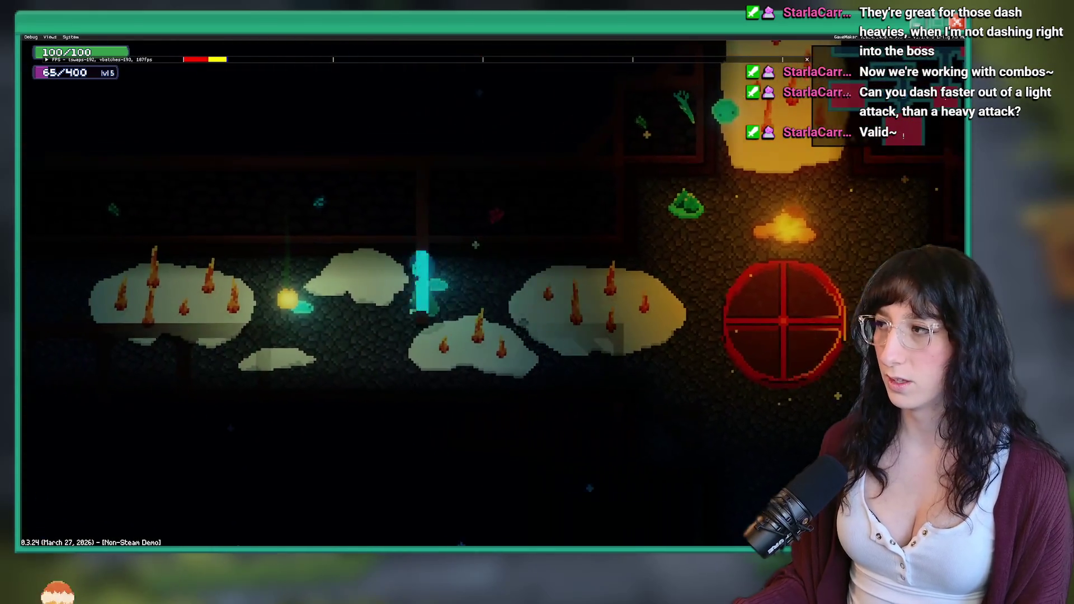
Fight the enemies, including the red one, then move onto the small platform and down the cave
{"action": "key", "text": "a"}
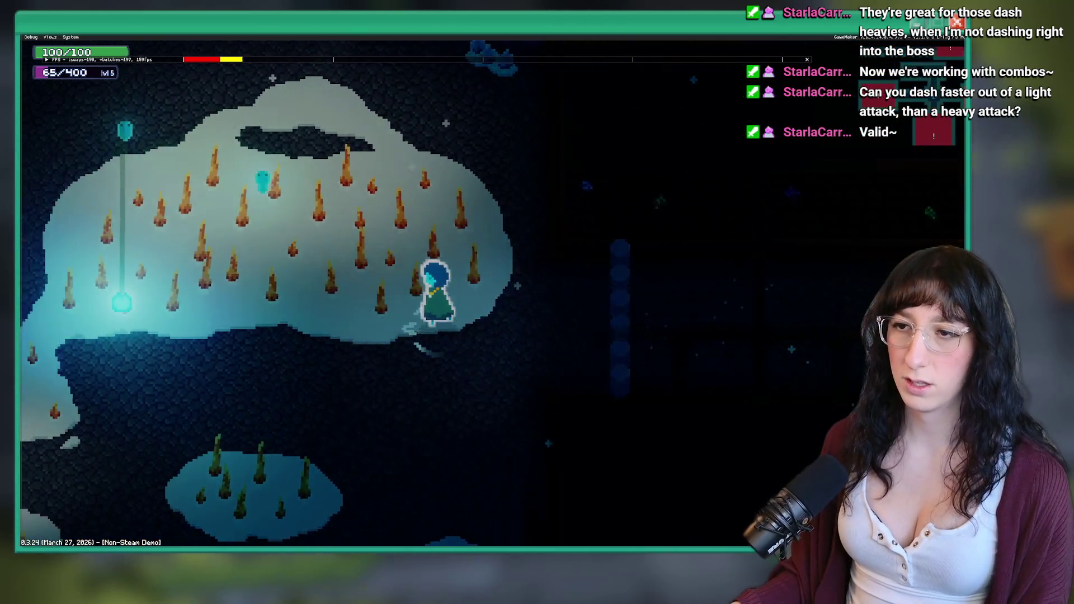
{"action": "key", "text": "a"}
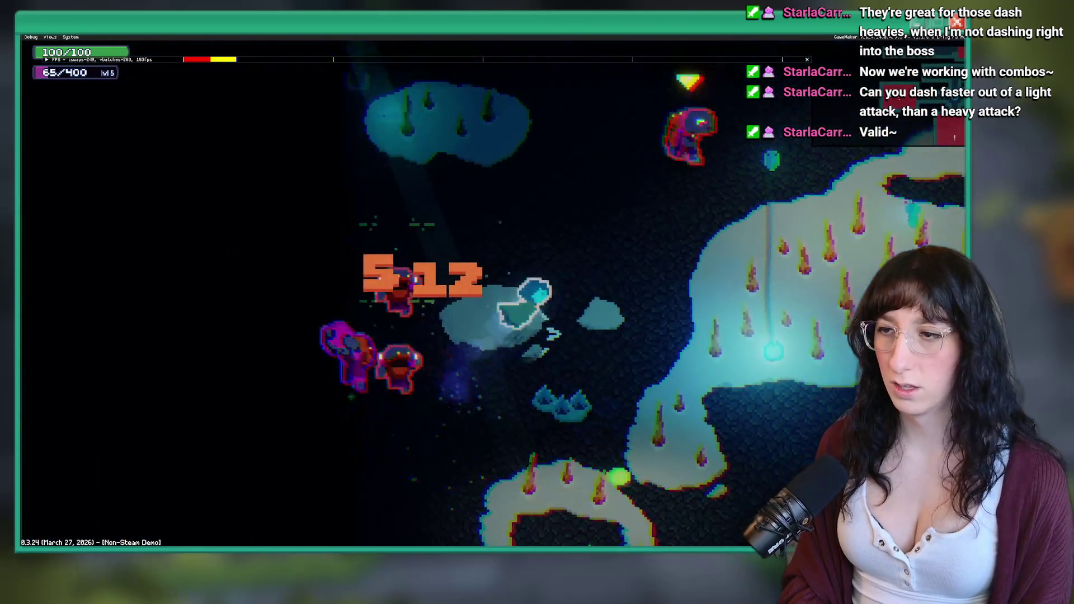
{"action": "key", "text": "d"}
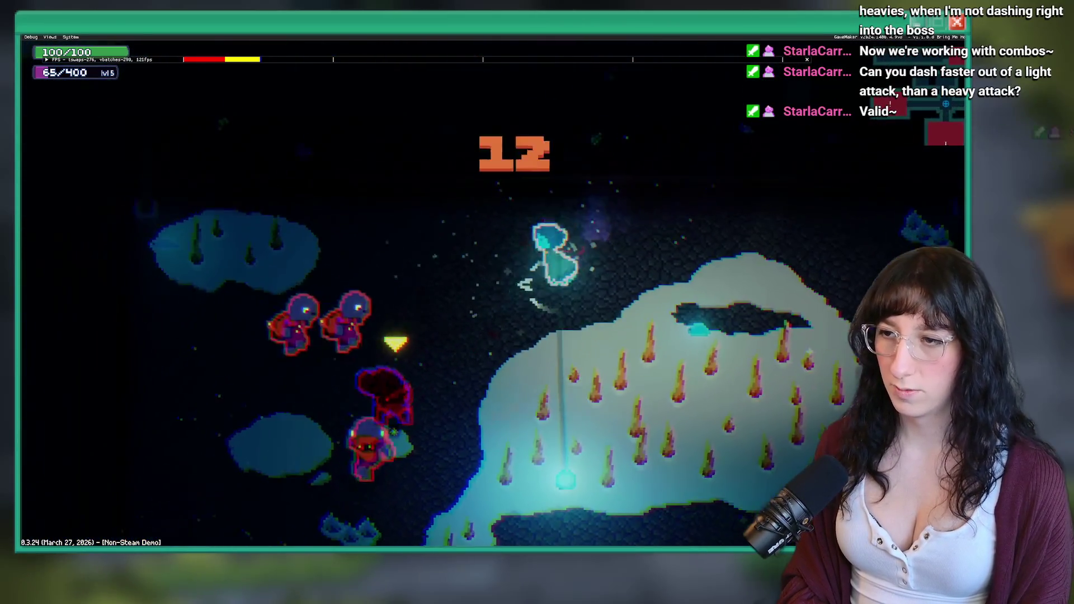
{"action": "key", "text": "a"}
{"action": "key", "text": "w"}
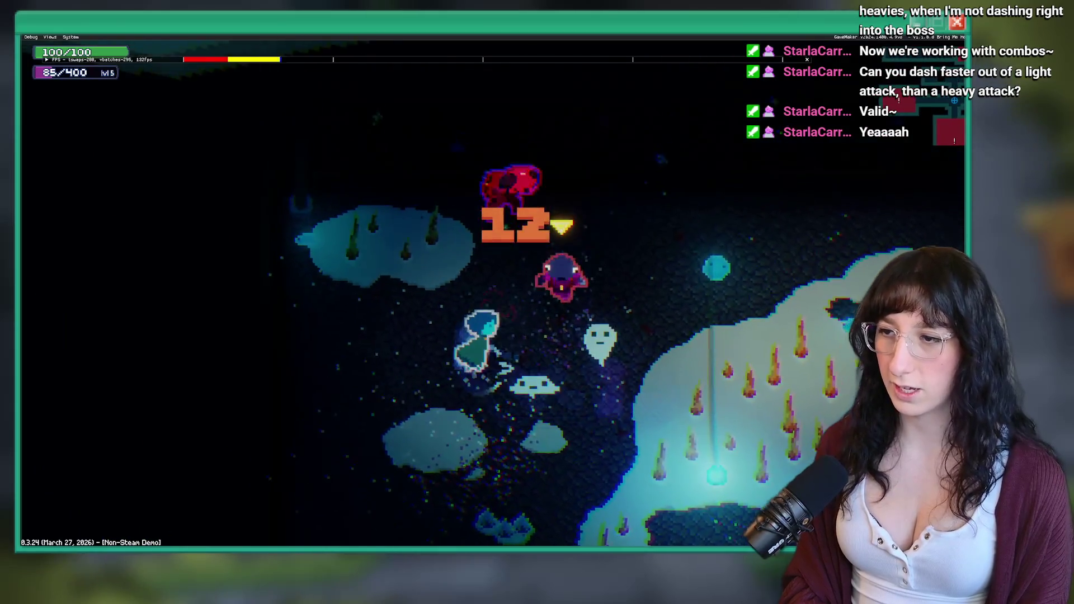
{"action": "key", "text": "s"}
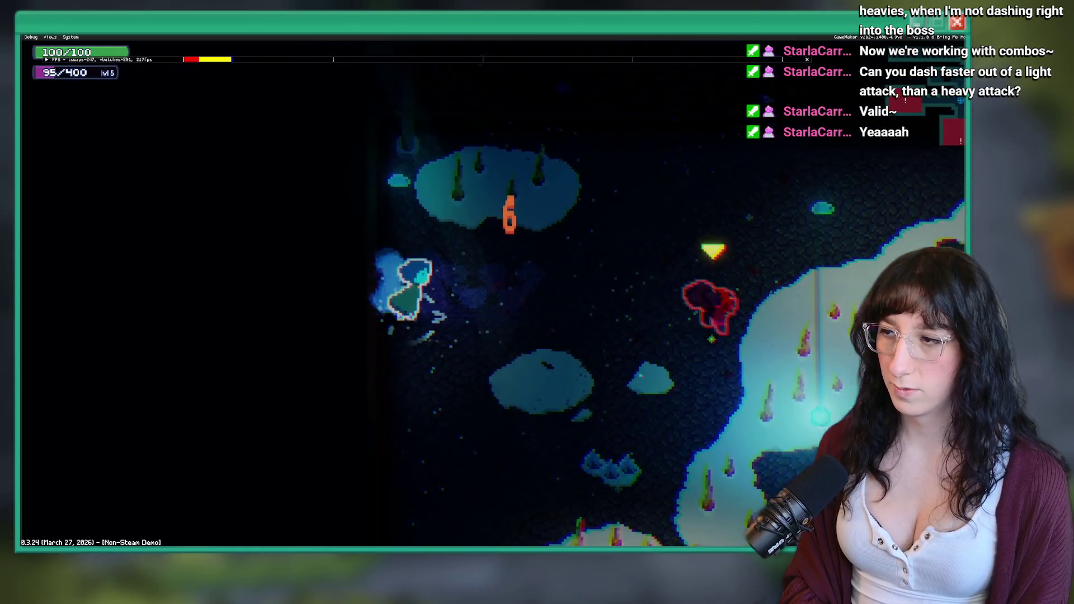
{"action": "key", "text": "d"}
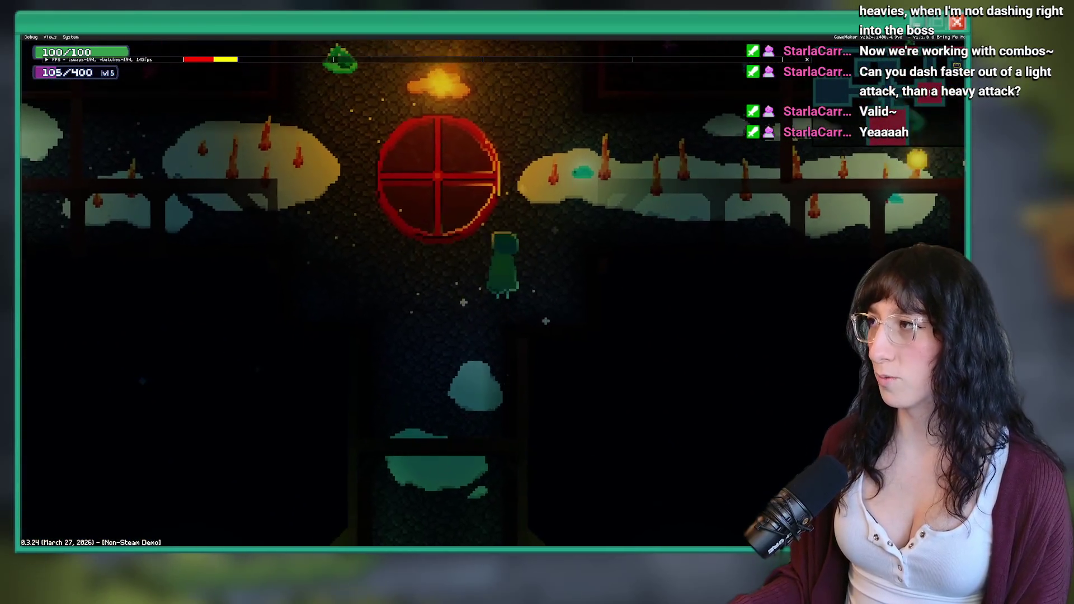
{"action": "key", "text": "s"}
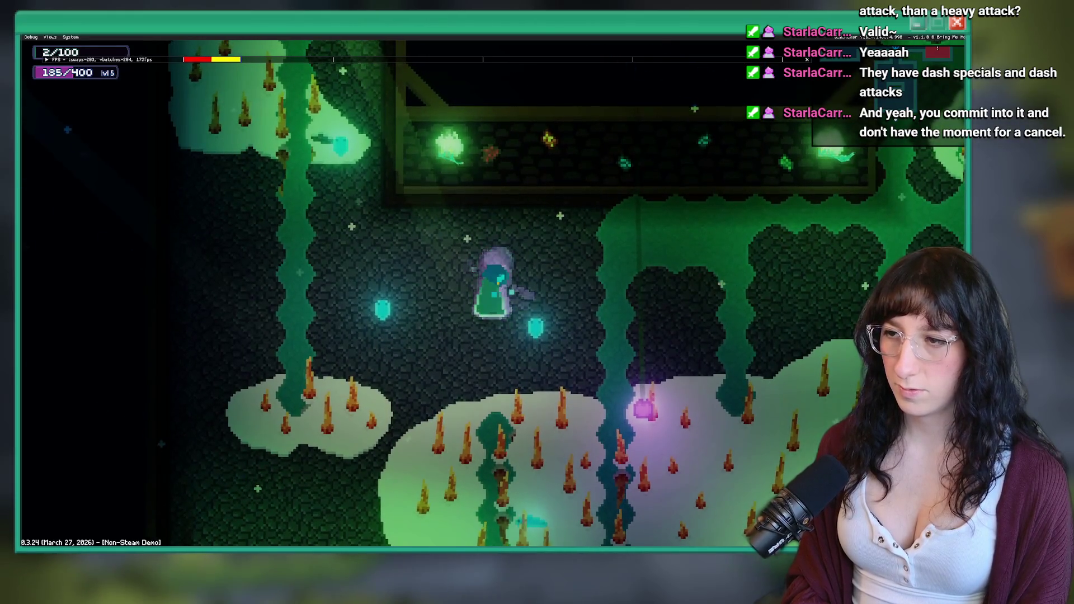
Walk and dash the character down, right and left through the cave
{"action": "key", "text": "s"}
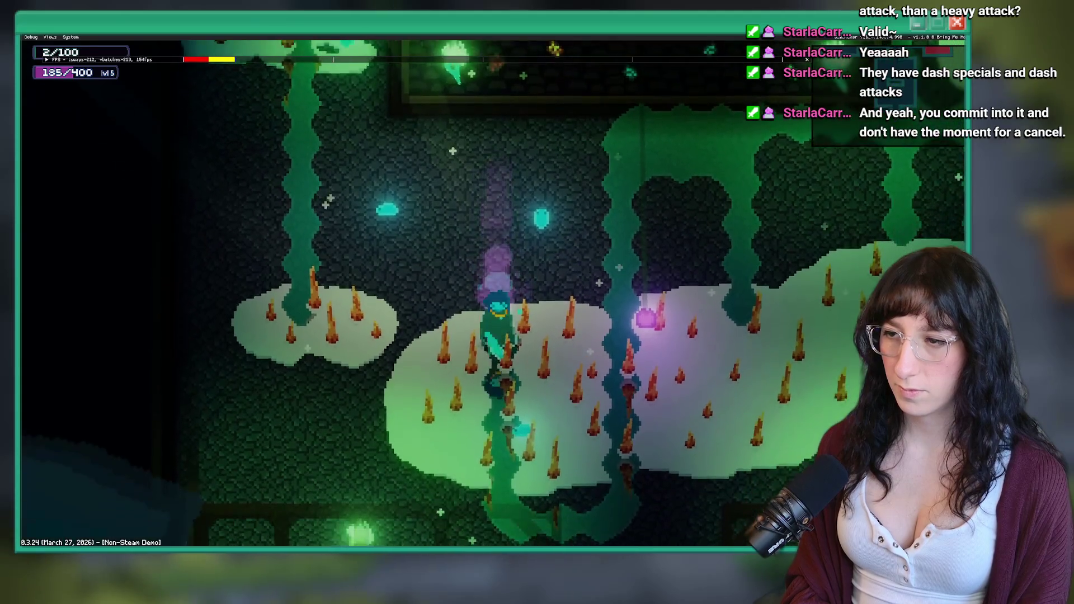
{"action": "key", "text": "d"}
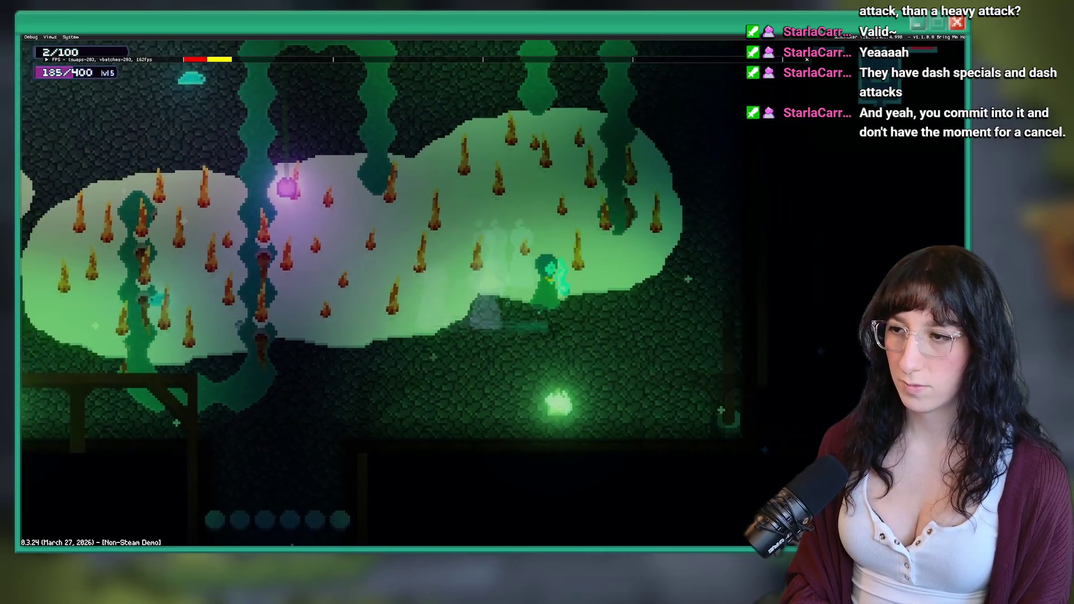
{"action": "key", "text": "w"}
{"action": "key", "text": "a"}
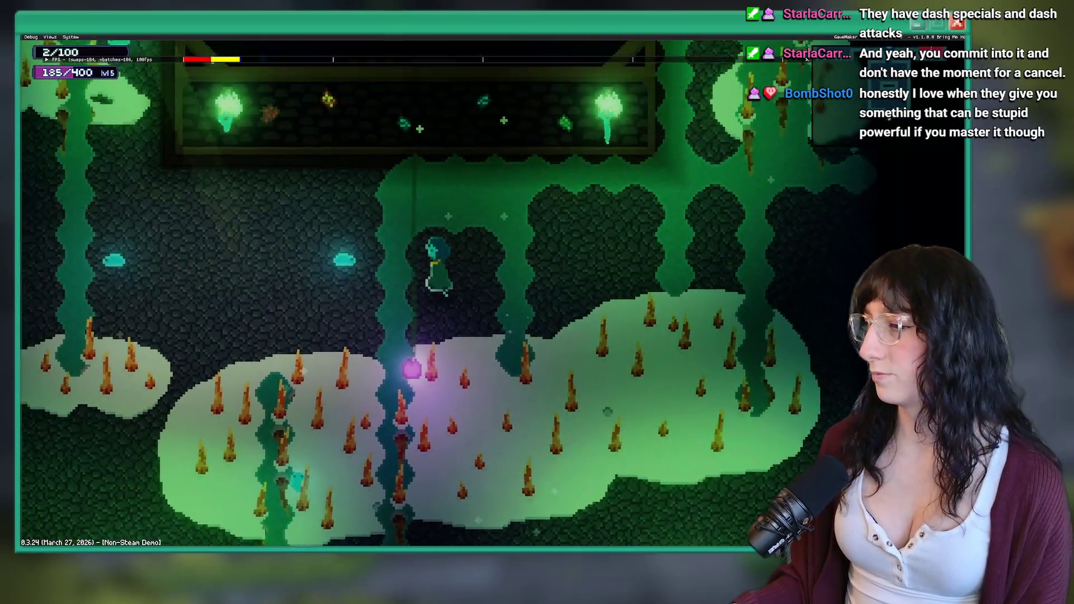
{"action": "key", "text": "a"}
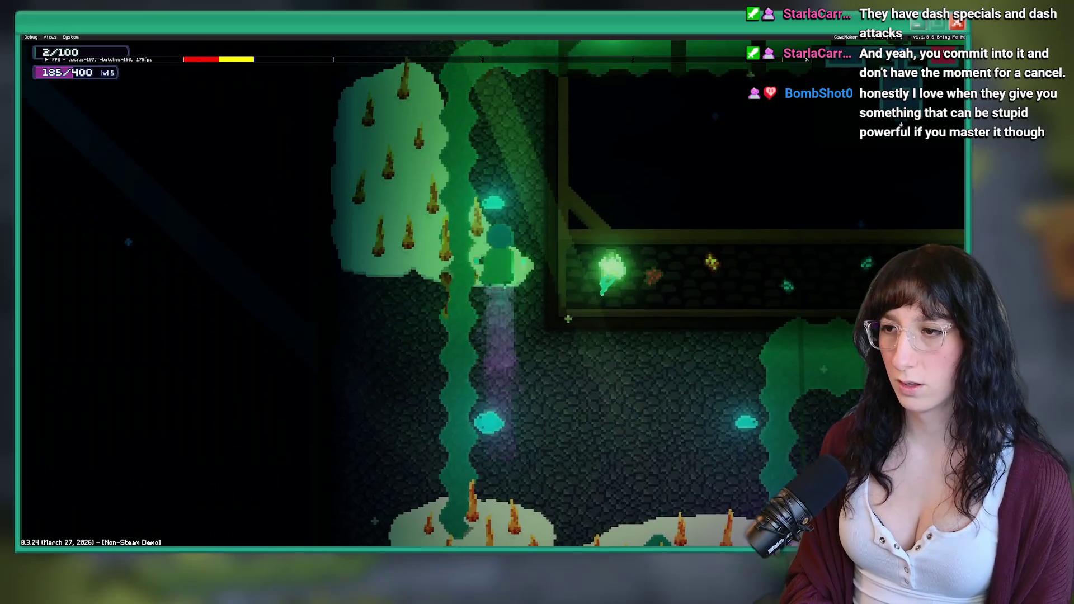
{"action": "key", "text": "s"}
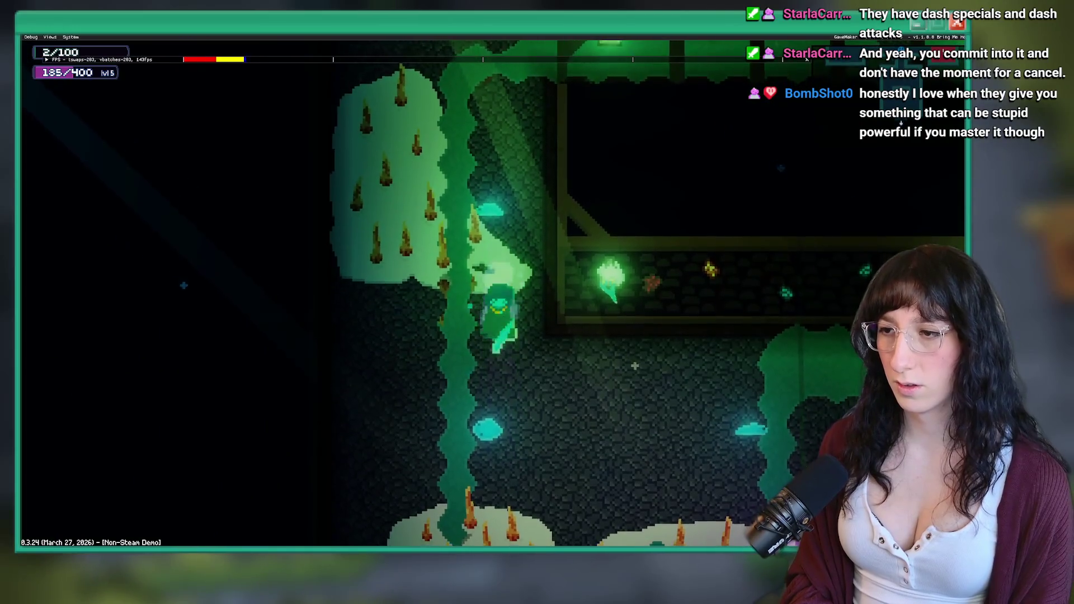
{"action": "key", "text": "s"}
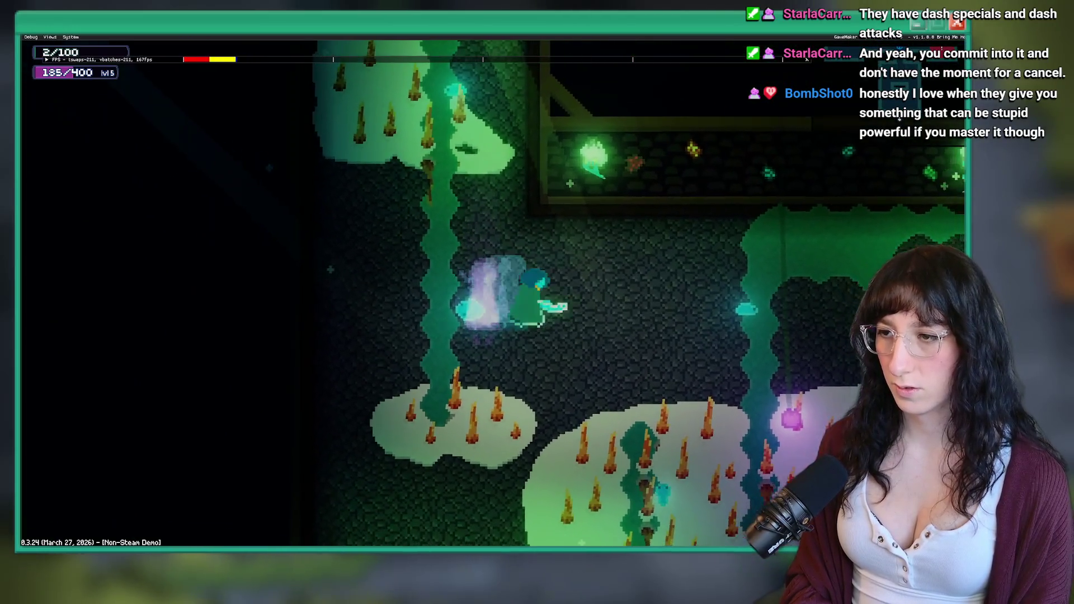
{"action": "key", "text": "d"}
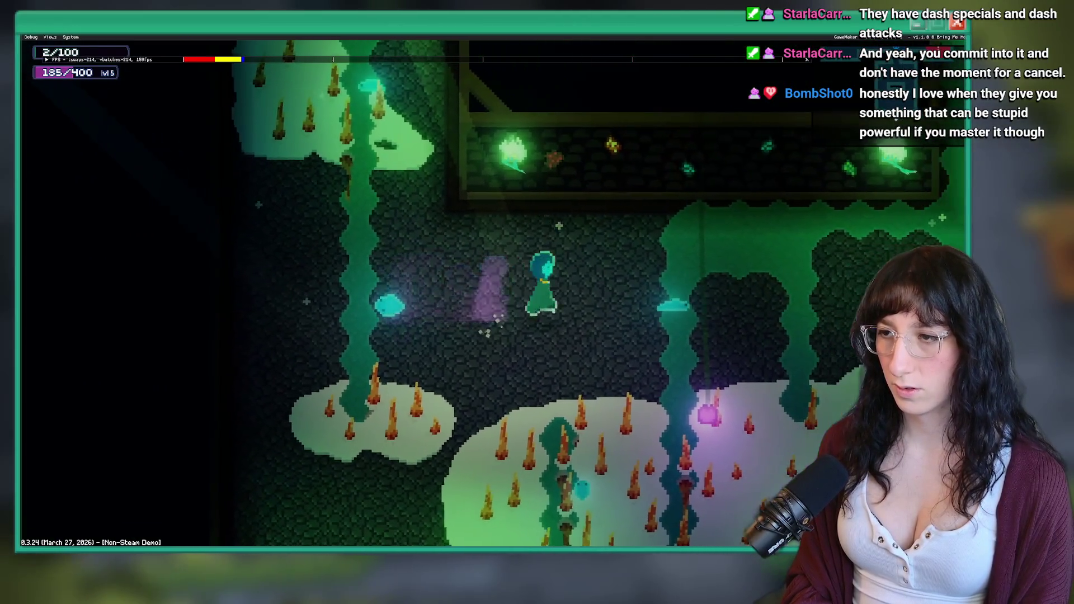
{"action": "key", "text": "d"}
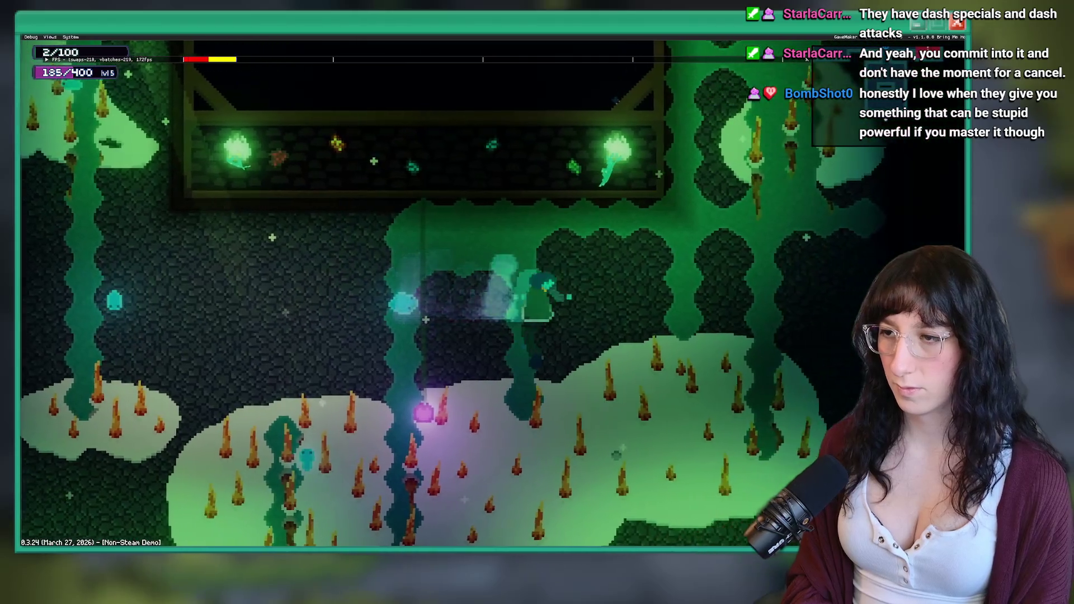
{"action": "key", "text": "a"}
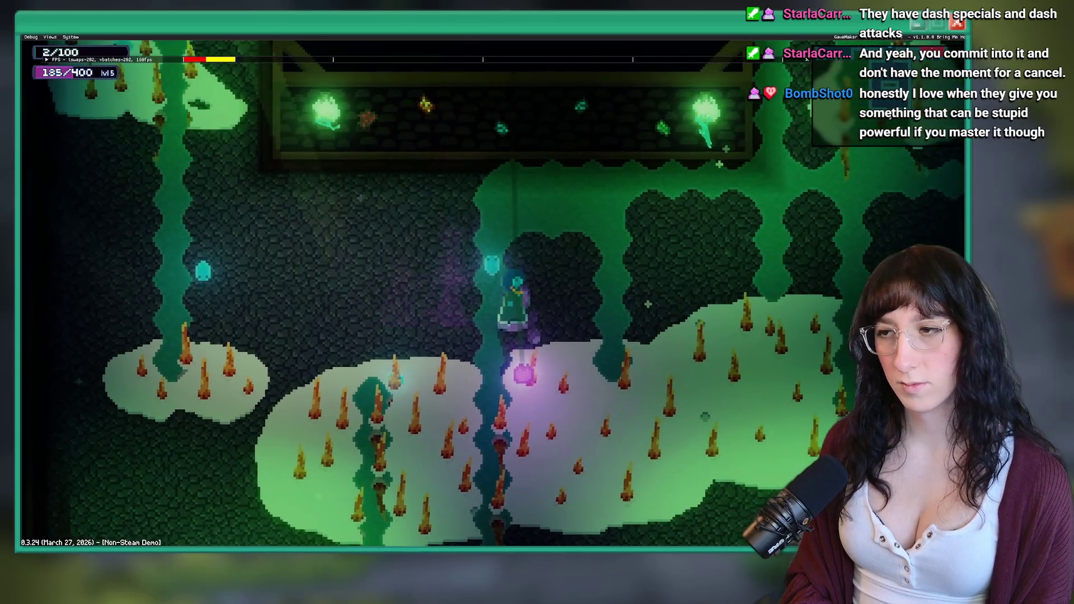
Swing the blade left and right, pace toward the green corridor, then quit with Escape
{"action": "key", "text": "d"}
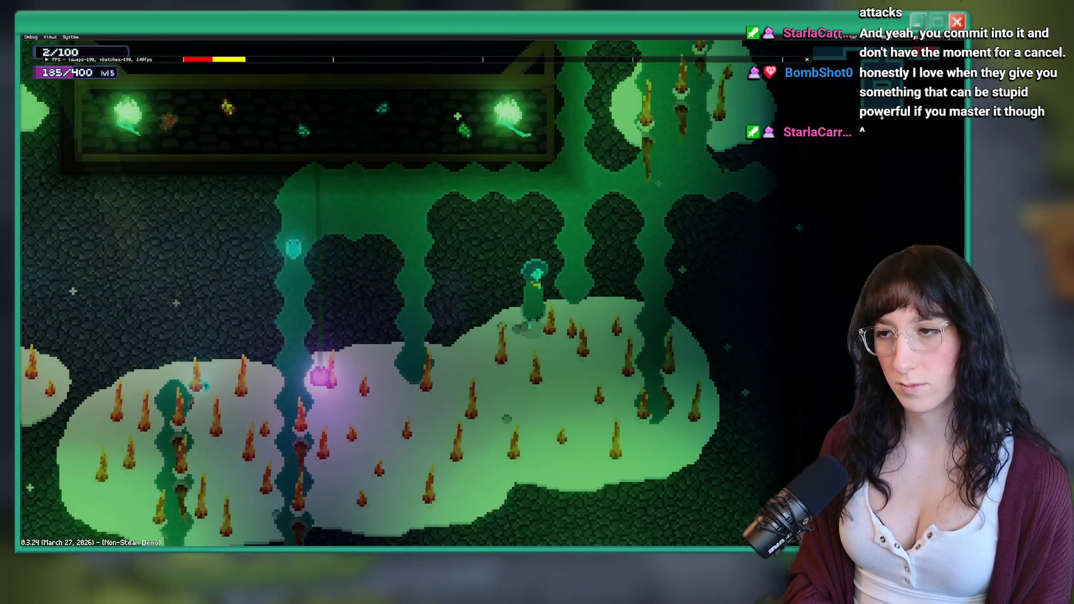
{"action": "key", "text": "a"}
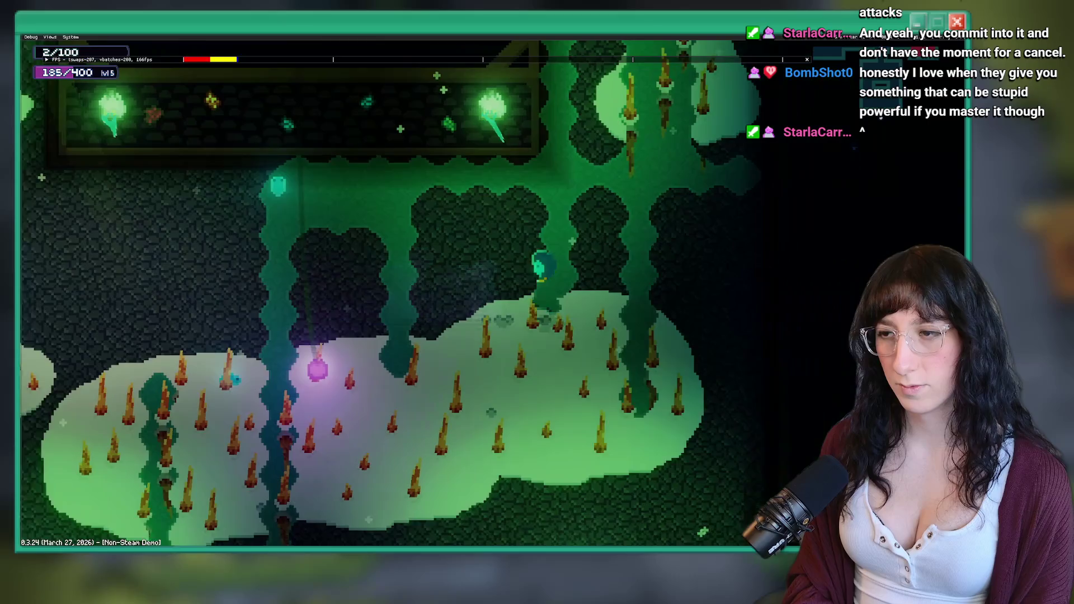
{"action": "key", "text": "a"}
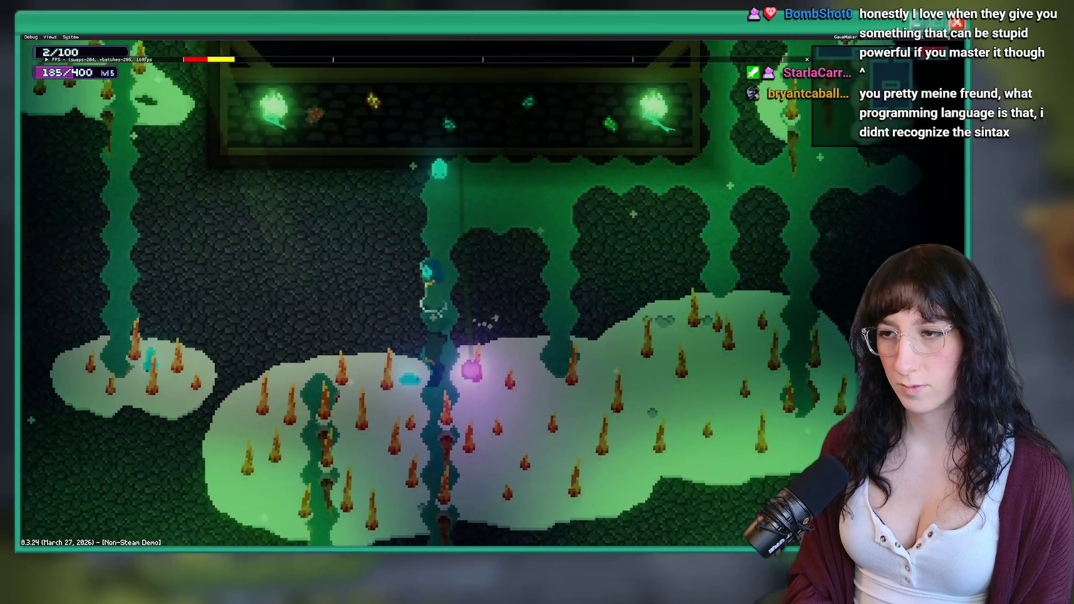
{"action": "key", "text": "d"}
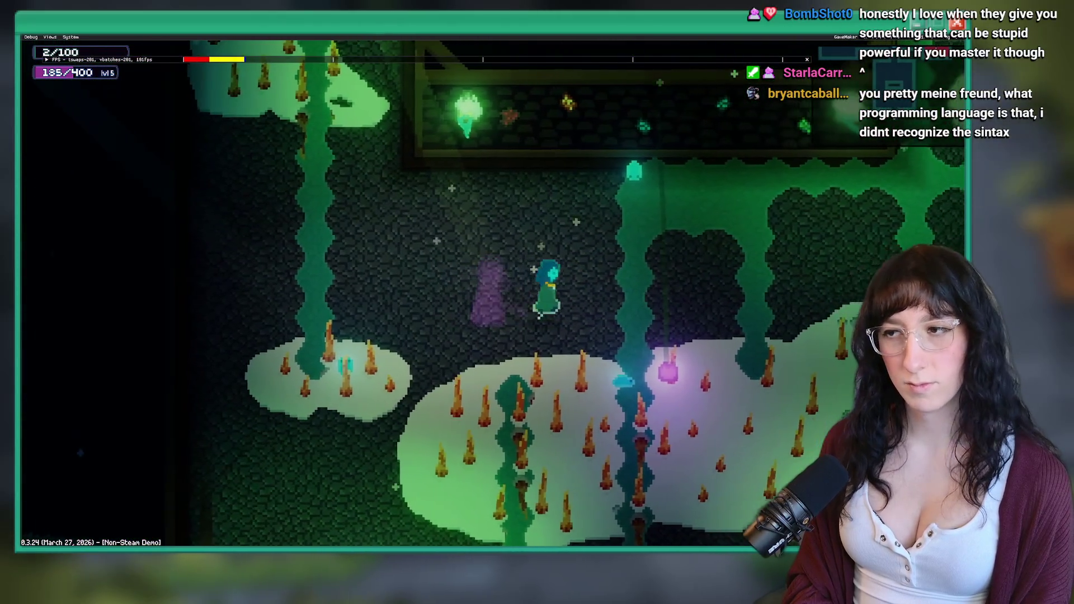
{"action": "key", "text": "a"}
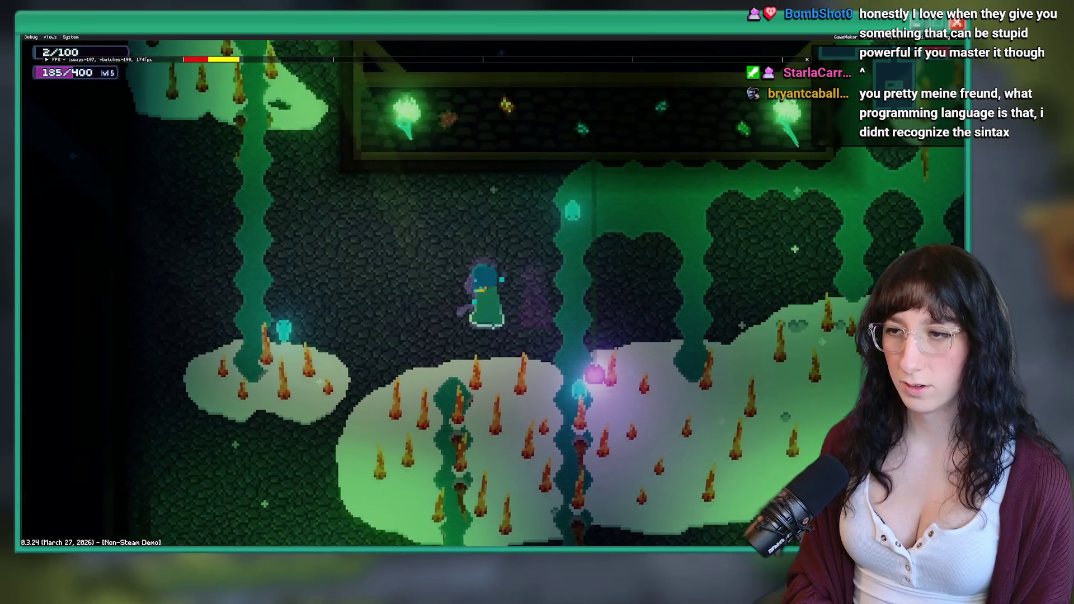
{"action": "key", "text": "d"}
{"action": "key", "text": "d"}
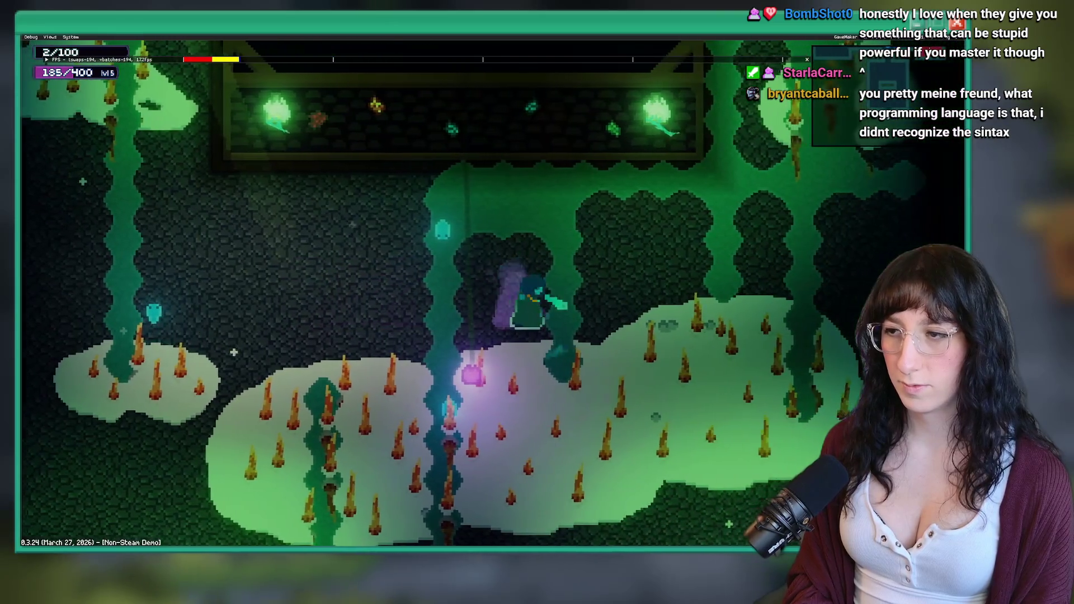
{"action": "key", "text": "a"}
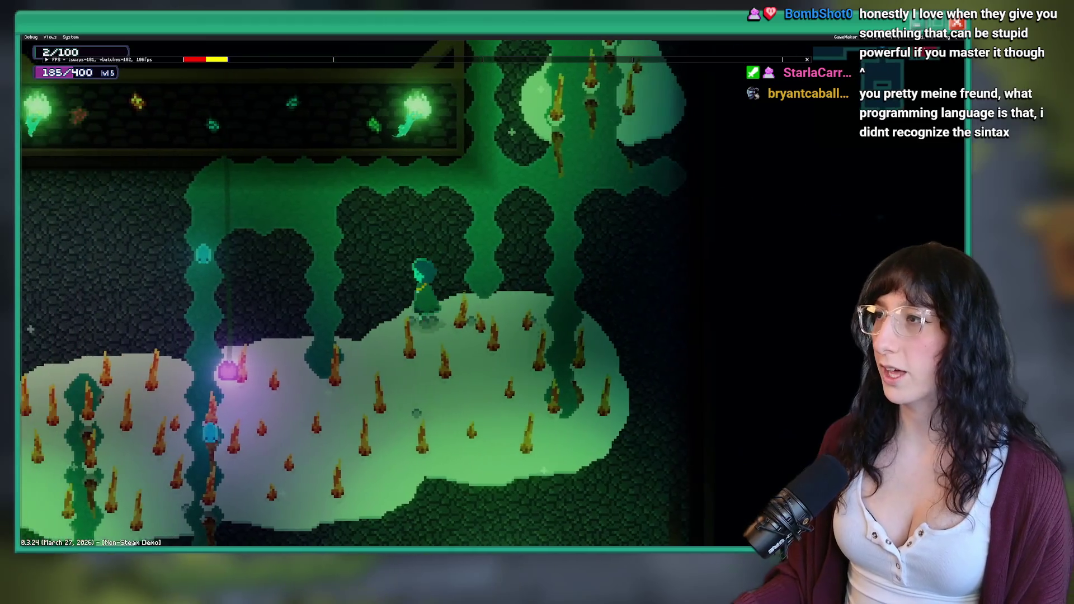
{"action": "key", "text": "Escape"}
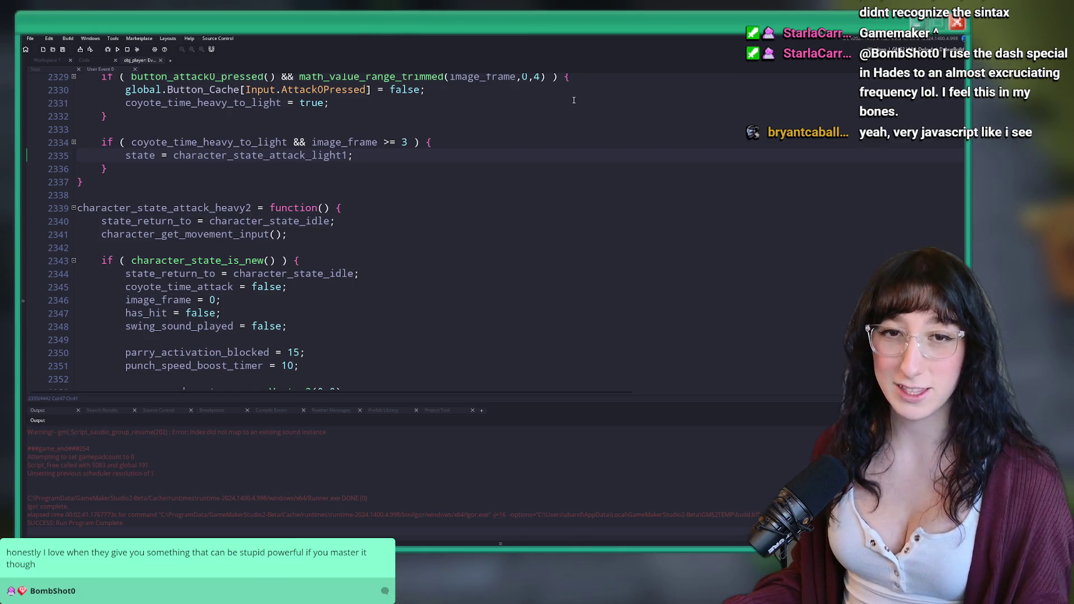
Place the insertion point at the end of empty line 2333 in the player code
{"action": "scroll", "coordinate": [550, 197], "scroll_direction": "up", "scroll_amount": 1}
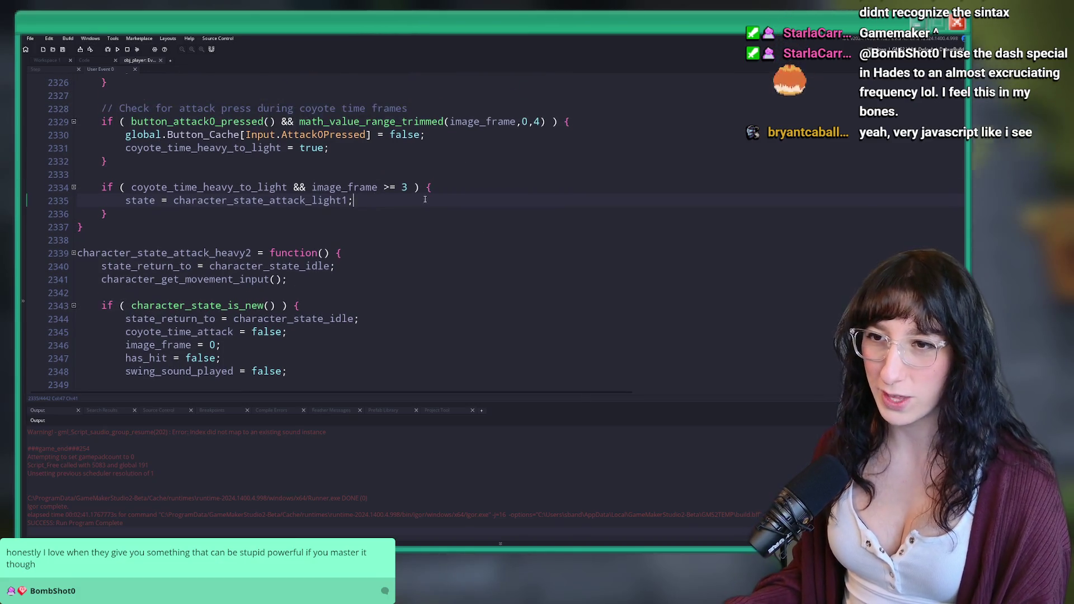
{"action": "right_click", "coordinate": [576, 164]}
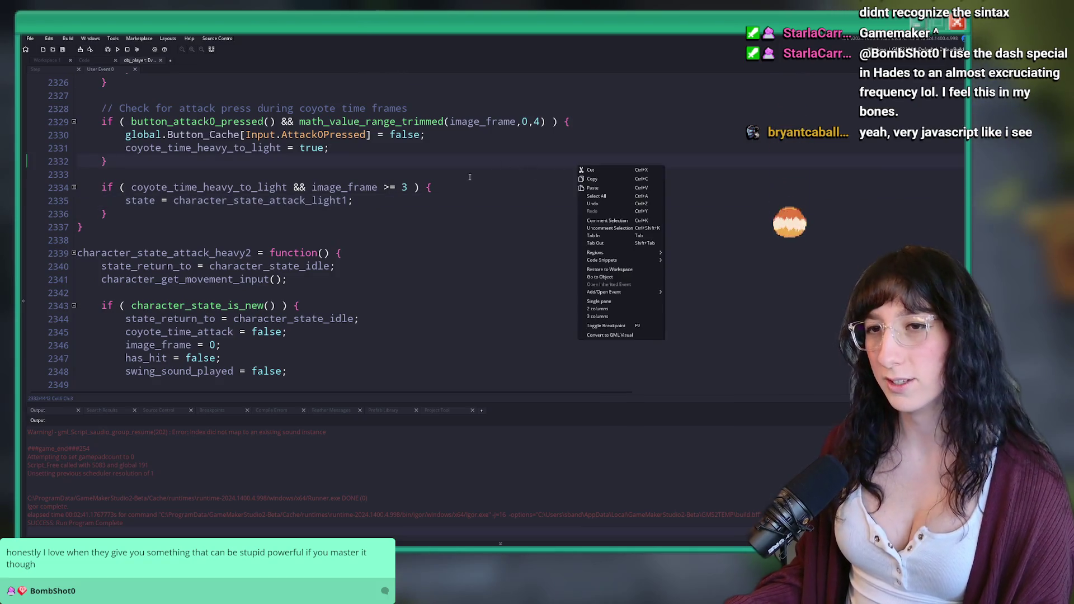
{"action": "left_click", "coordinate": [487, 187]}
{"action": "left_click", "coordinate": [480, 174]}
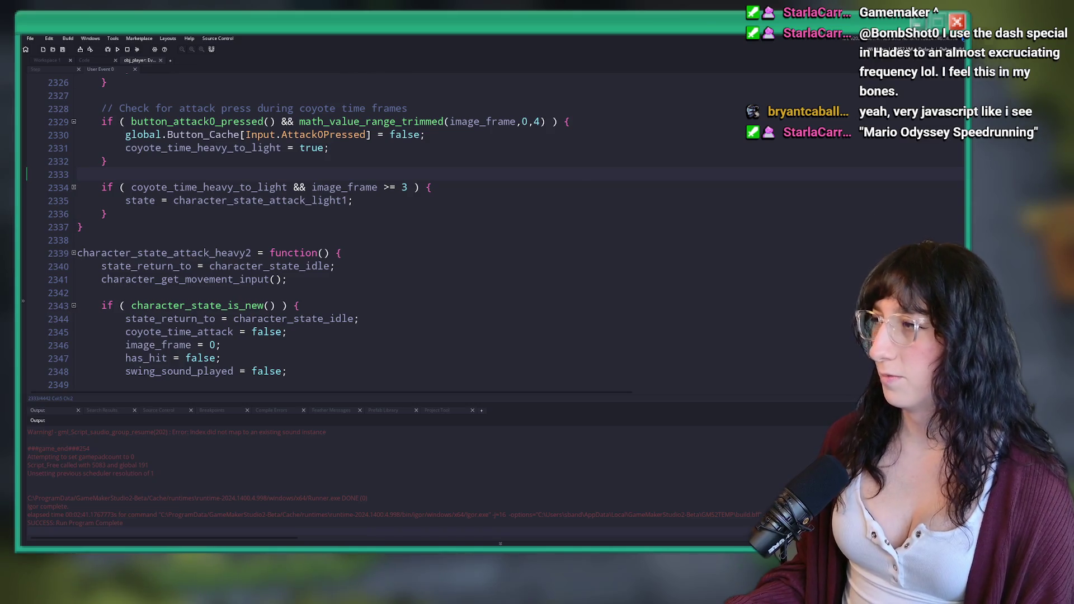
{"action": "left_click", "coordinate": [505, 174]}
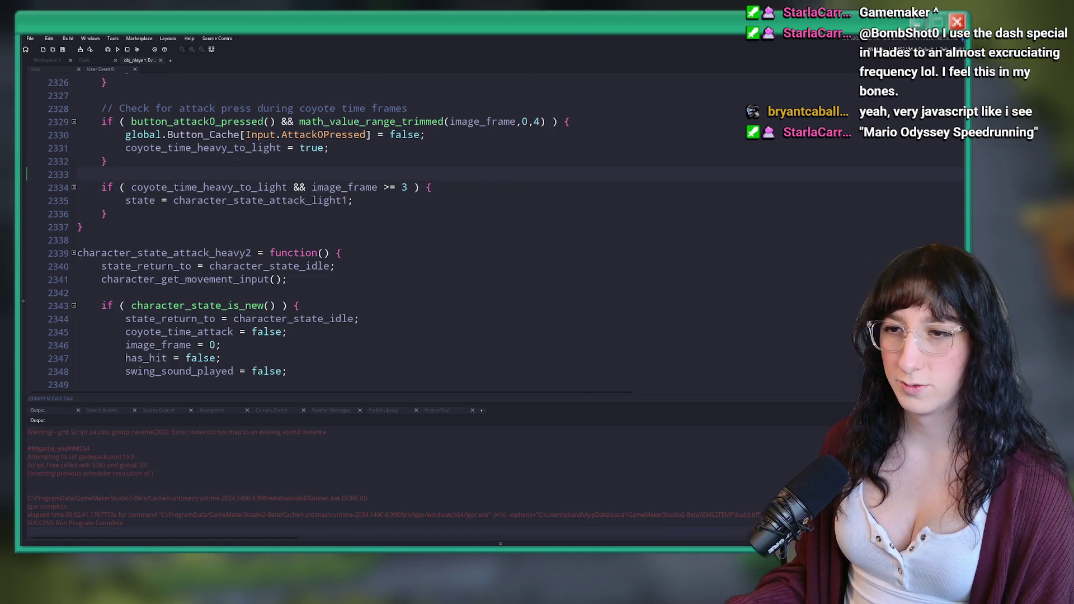
Fold all functions with Ctrl+M, then expand character_state_attack_light0 and its line 2625 coyote-time check
{"action": "scroll", "coordinate": [349, 177], "scroll_direction": "up", "scroll_amount": 20}
{"action": "scroll", "coordinate": [349, 177], "scroll_direction": "up", "scroll_amount": 20}
{"action": "scroll", "coordinate": [315, 324], "scroll_direction": "up", "scroll_amount": 9}
{"action": "key", "text": "ctrl+m"}
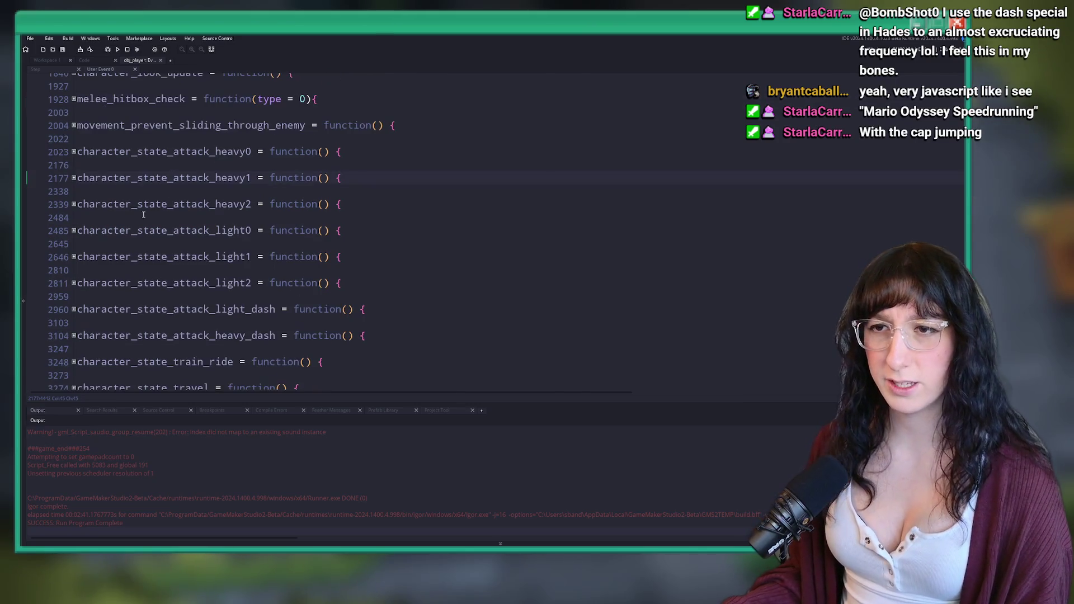
{"action": "left_click", "coordinate": [81, 234]}
{"action": "scroll", "coordinate": [82, 234], "scroll_direction": "down", "scroll_amount": 6}
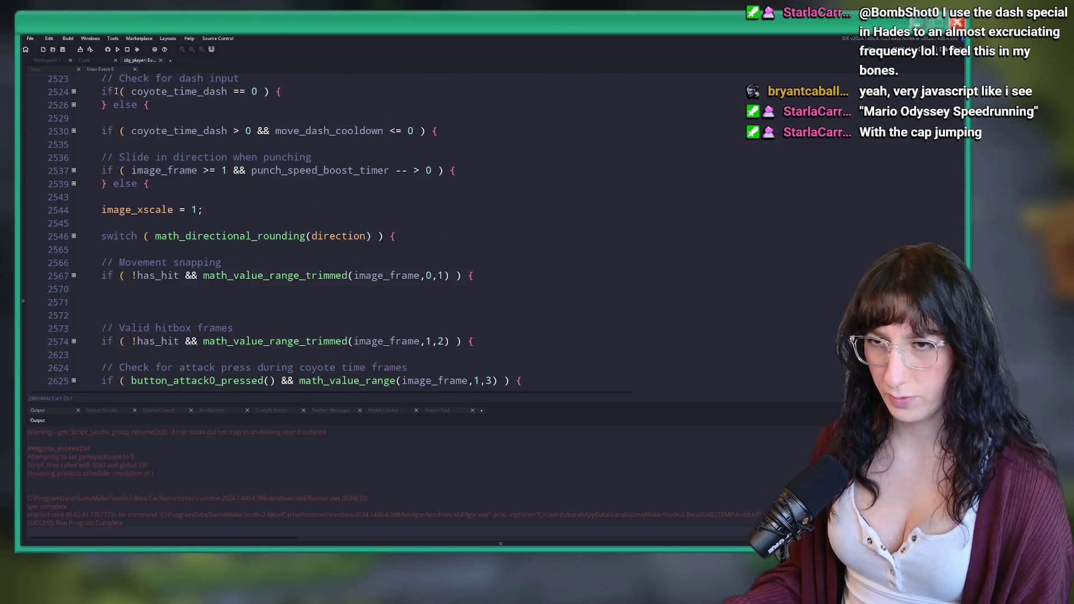
{"action": "scroll", "coordinate": [108, 246], "scroll_direction": "down", "scroll_amount": 4}
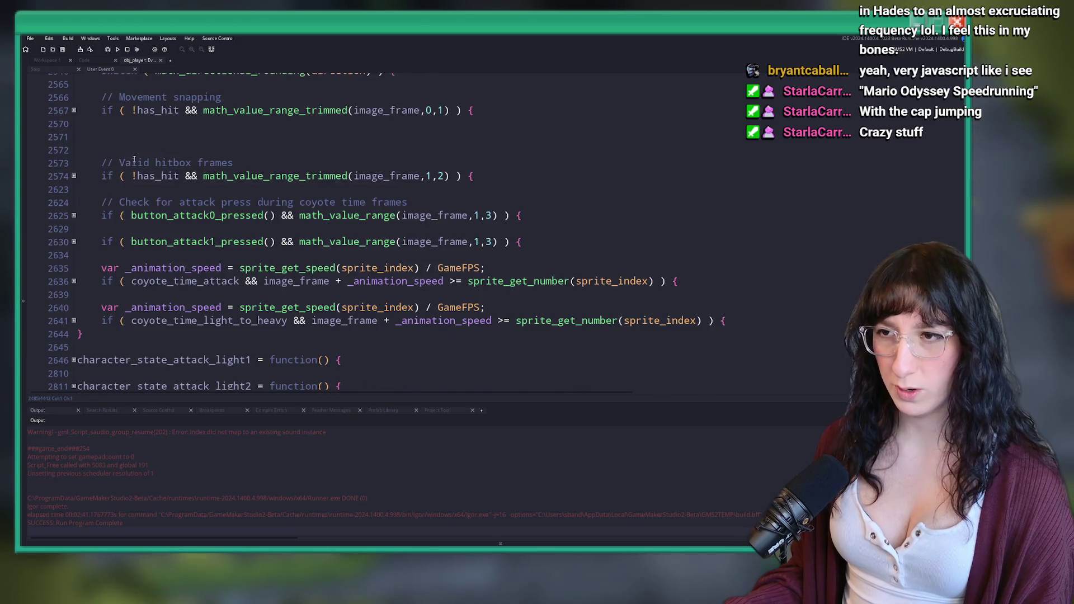
{"action": "left_click", "coordinate": [72, 222]}
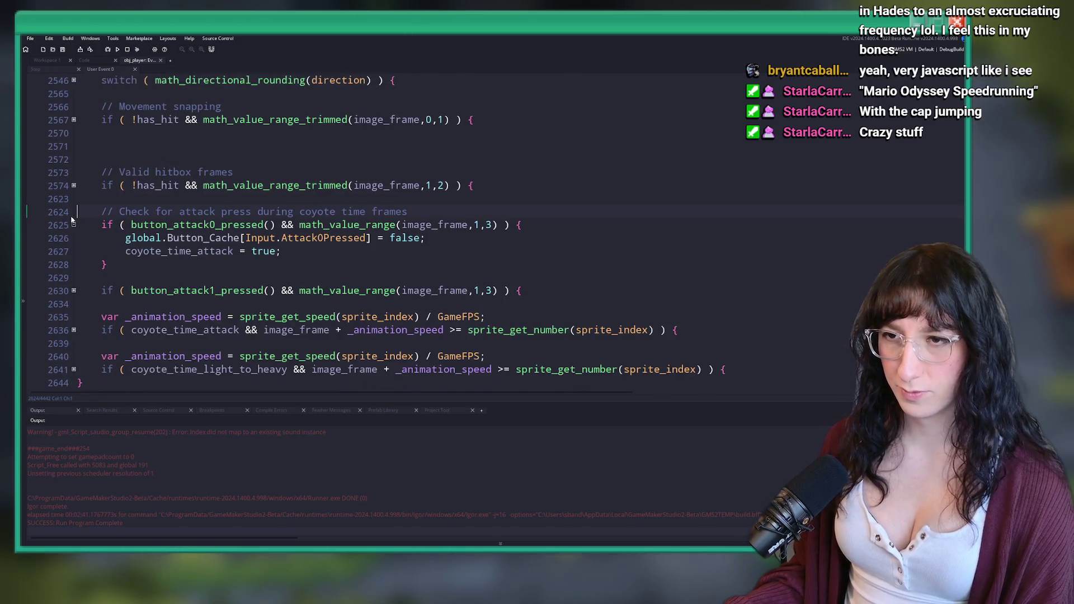
{"action": "left_click", "coordinate": [486, 225]}
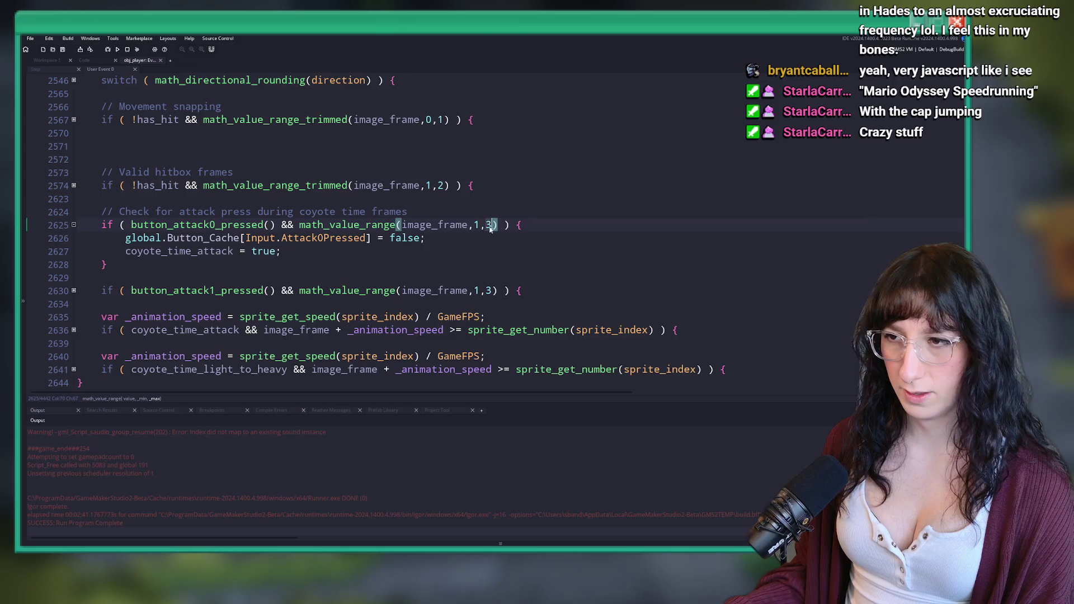
Expand the state-is-new, else, and line 2510 animation-finished blocks
{"action": "scroll", "coordinate": [396, 241], "scroll_direction": "up", "scroll_amount": 7}
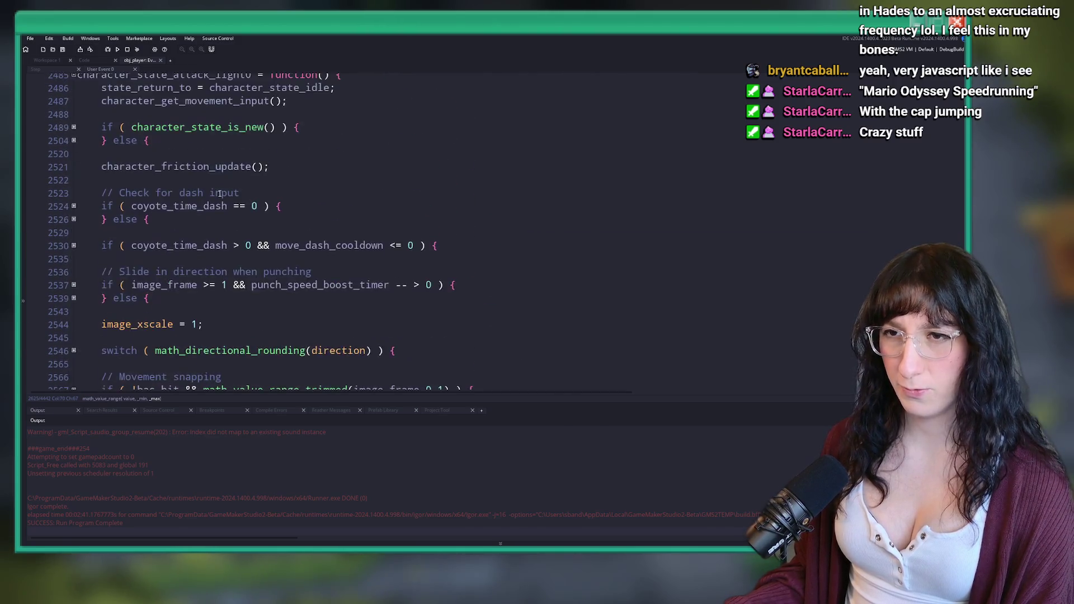
{"action": "scroll", "coordinate": [187, 199], "scroll_direction": "down", "scroll_amount": 2}
{"action": "scroll", "coordinate": [188, 199], "scroll_direction": "up", "scroll_amount": 4}
{"action": "scroll", "coordinate": [168, 185], "scroll_direction": "down", "scroll_amount": 6}
{"action": "scroll", "coordinate": [94, 131], "scroll_direction": "up", "scroll_amount": 2}
{"action": "left_click", "coordinate": [73, 111]}
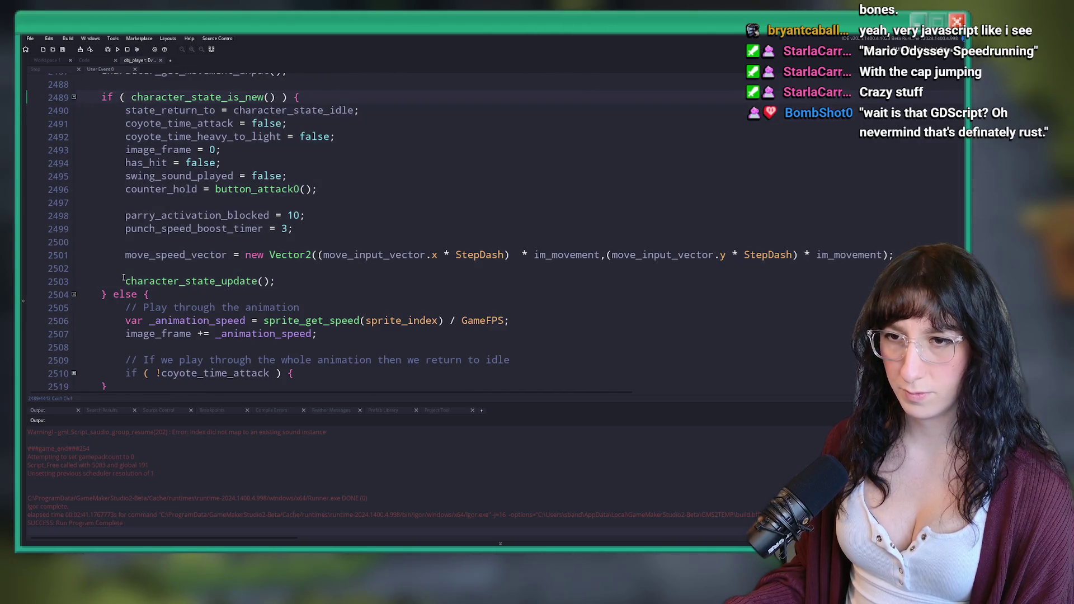
{"action": "left_click", "coordinate": [73, 373]}
{"action": "scroll", "coordinate": [73, 374], "scroll_direction": "down", "scroll_amount": 7}
{"action": "left_click", "coordinate": [72, 99]}
{"action": "scroll", "coordinate": [118, 205], "scroll_direction": "down", "scroll_amount": 2}
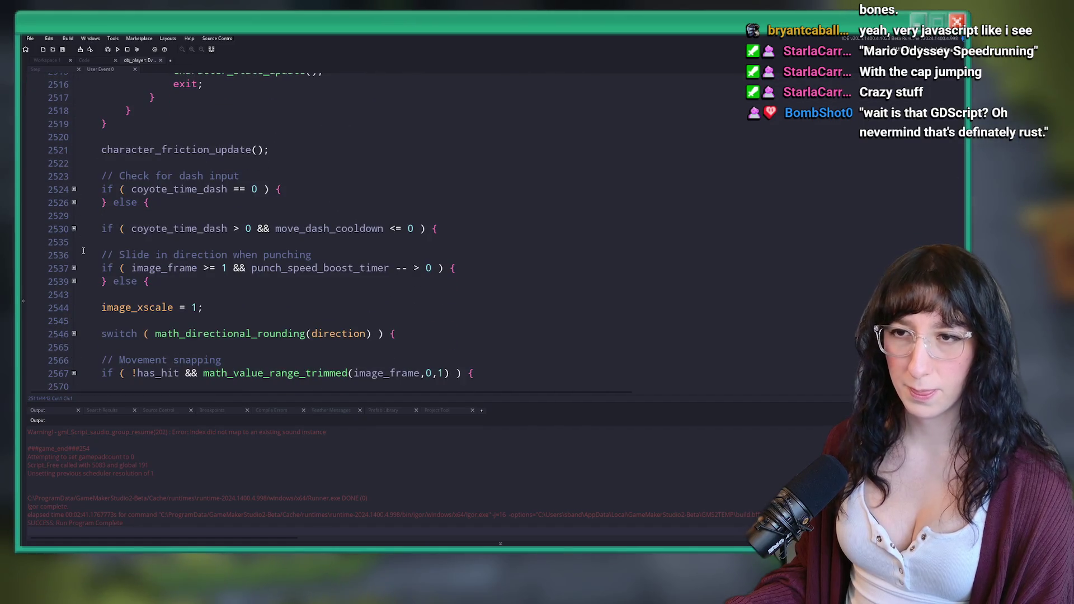
Expand the punch slide blocks (2537–2539) and direction switch (2546), then open spr_player_attack_light0_side
{"action": "left_click", "coordinate": [74, 281]}
{"action": "left_click", "coordinate": [74, 268]}
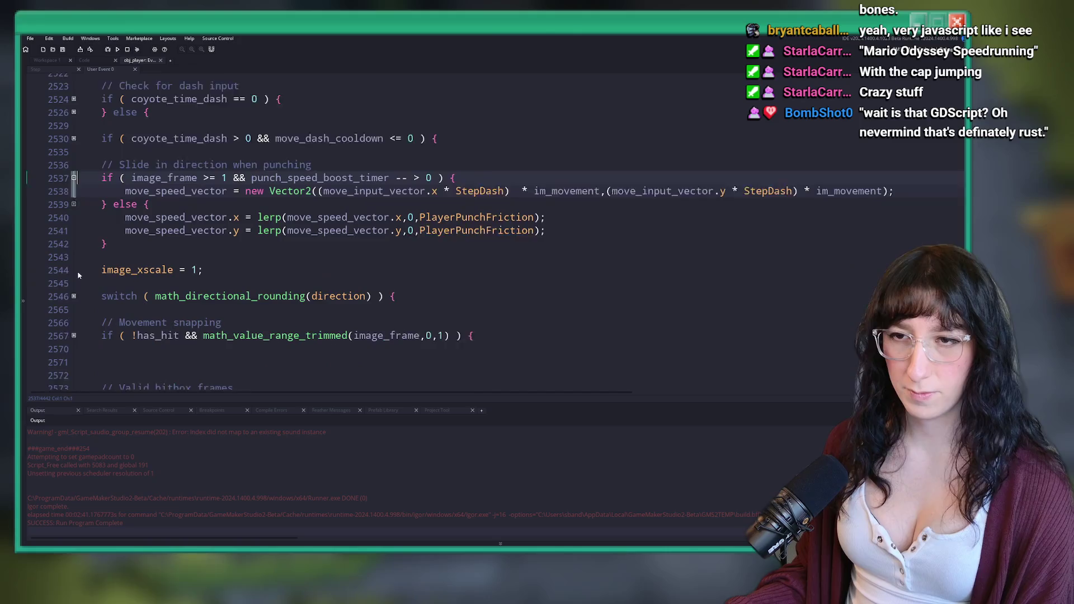
{"action": "scroll", "coordinate": [98, 238], "scroll_direction": "down", "scroll_amount": 4}
{"action": "left_click", "coordinate": [74, 191]}
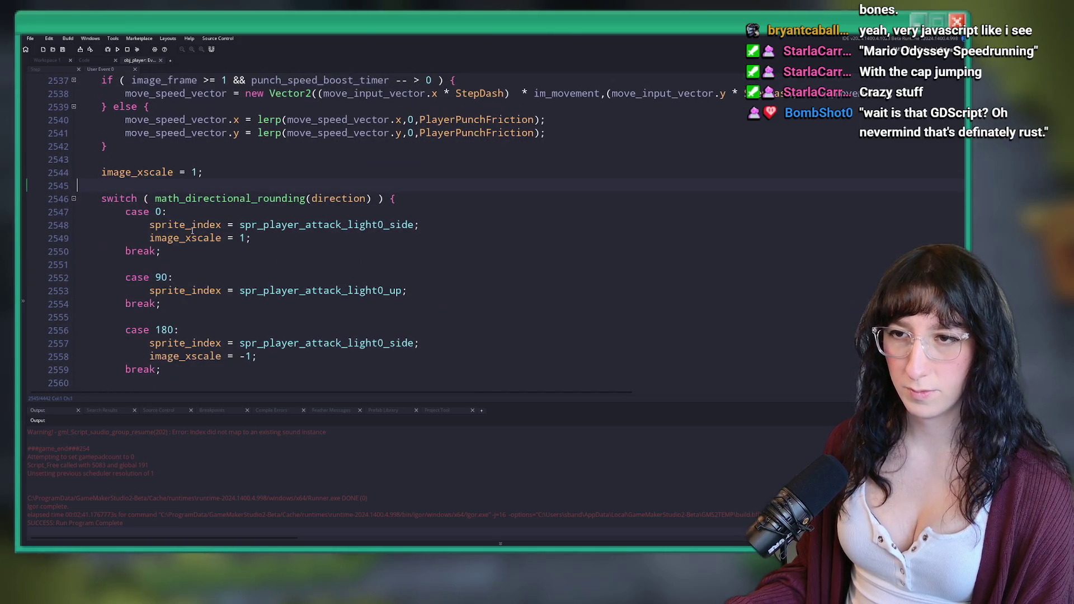
{"action": "middle_click", "coordinate": [290, 225]}
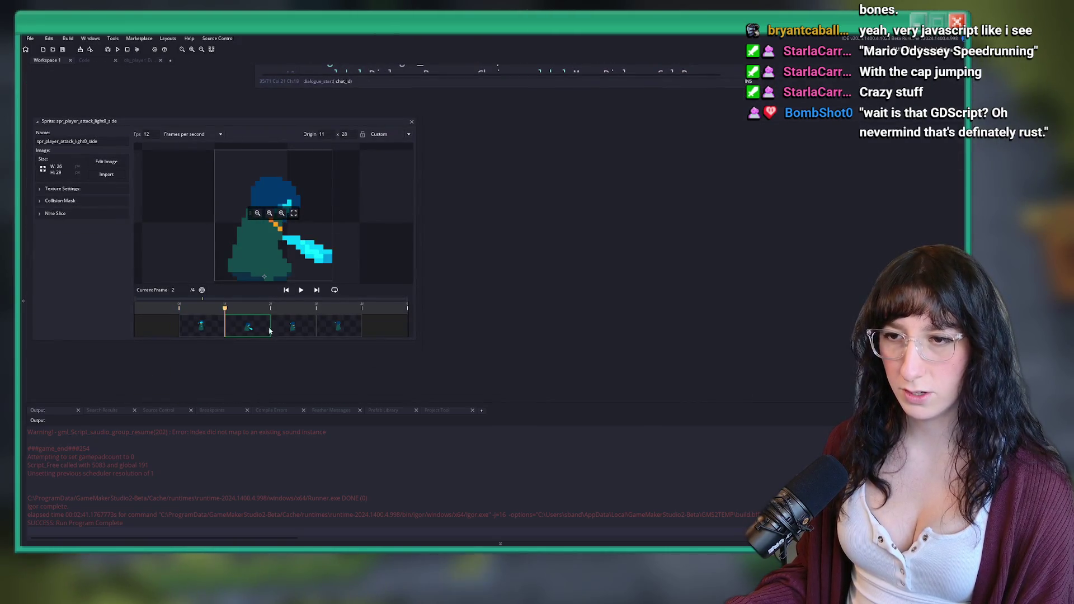
Close the sprite, delete empty line 2572 in obj_player, and look up math_value_range's definition
{"action": "left_click", "coordinate": [411, 122]}
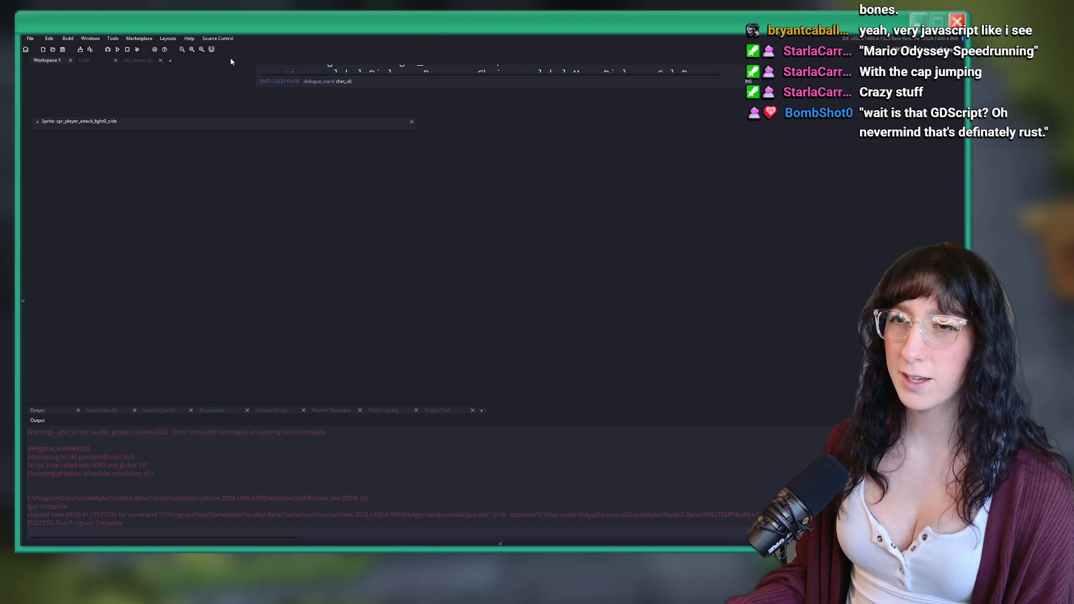
{"action": "left_click", "coordinate": [151, 61]}
{"action": "scroll", "coordinate": [318, 234], "scroll_direction": "down", "scroll_amount": 5}
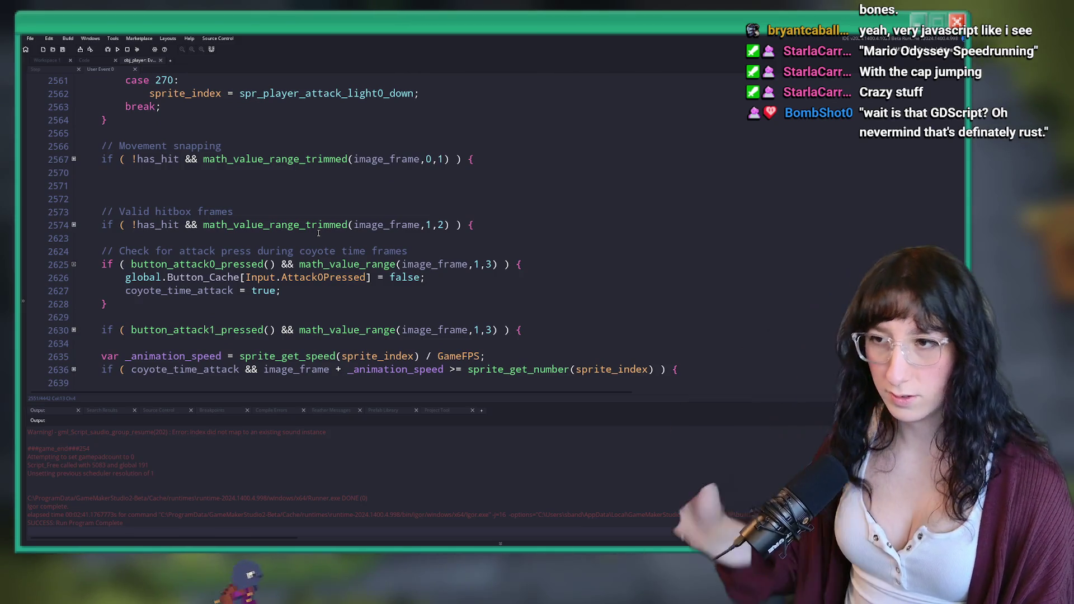
{"action": "left_click", "coordinate": [102, 199]}
{"action": "key", "text": "BackSpace"}
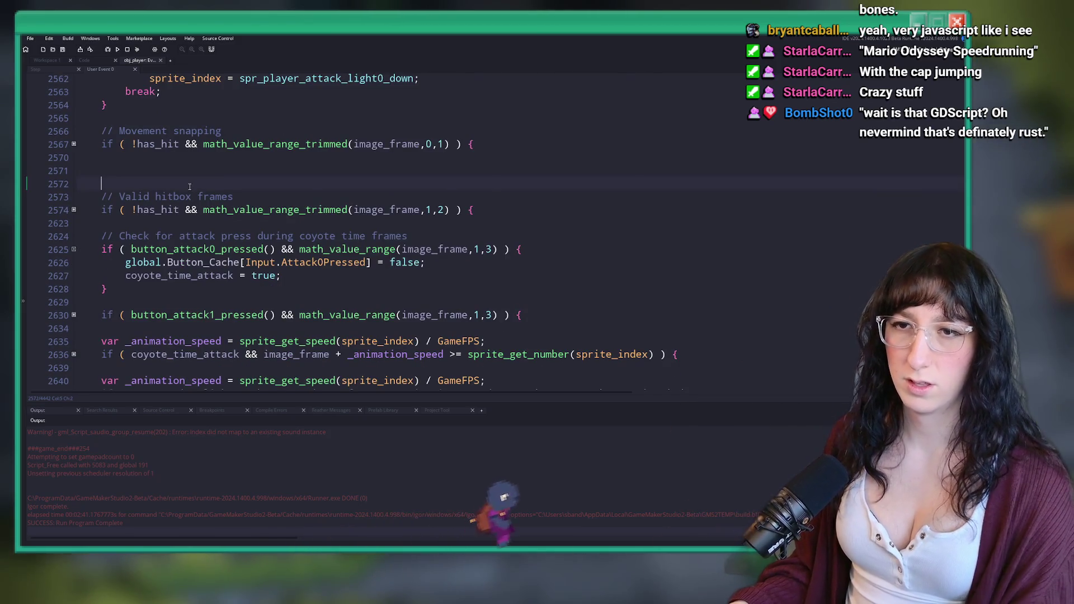
{"action": "scroll", "coordinate": [489, 161], "scroll_direction": "down", "scroll_amount": 2}
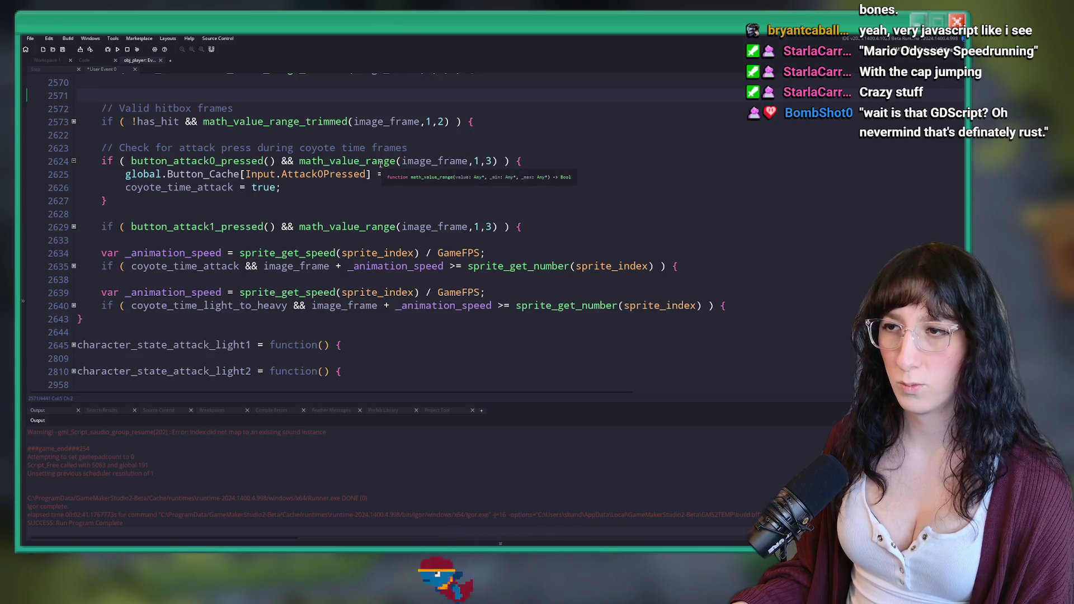
{"action": "middle_click", "coordinate": [387, 161]}
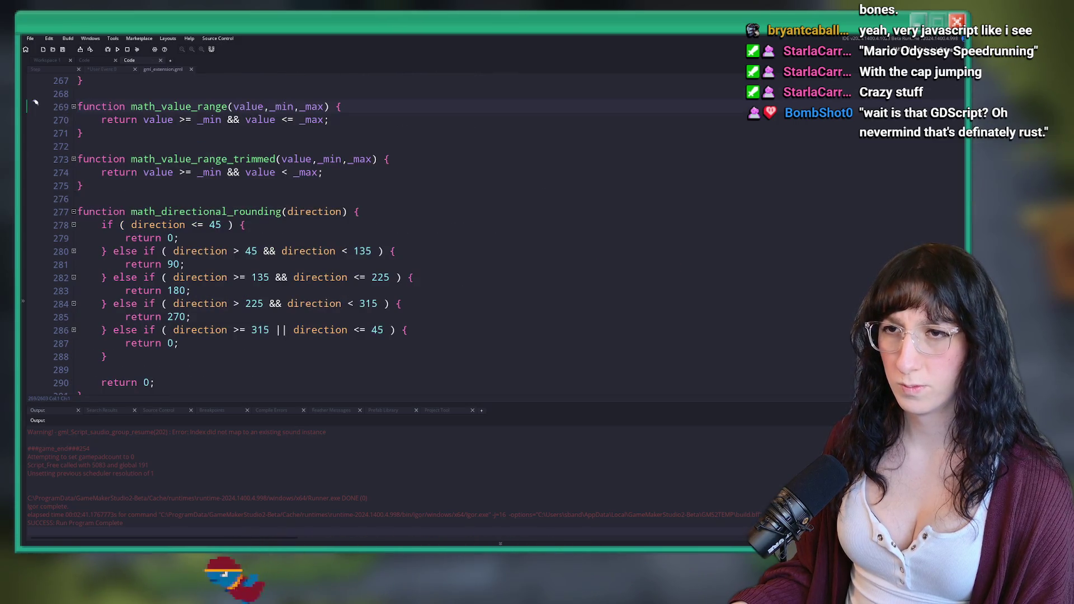
{"action": "middle_click", "coordinate": [164, 73]}
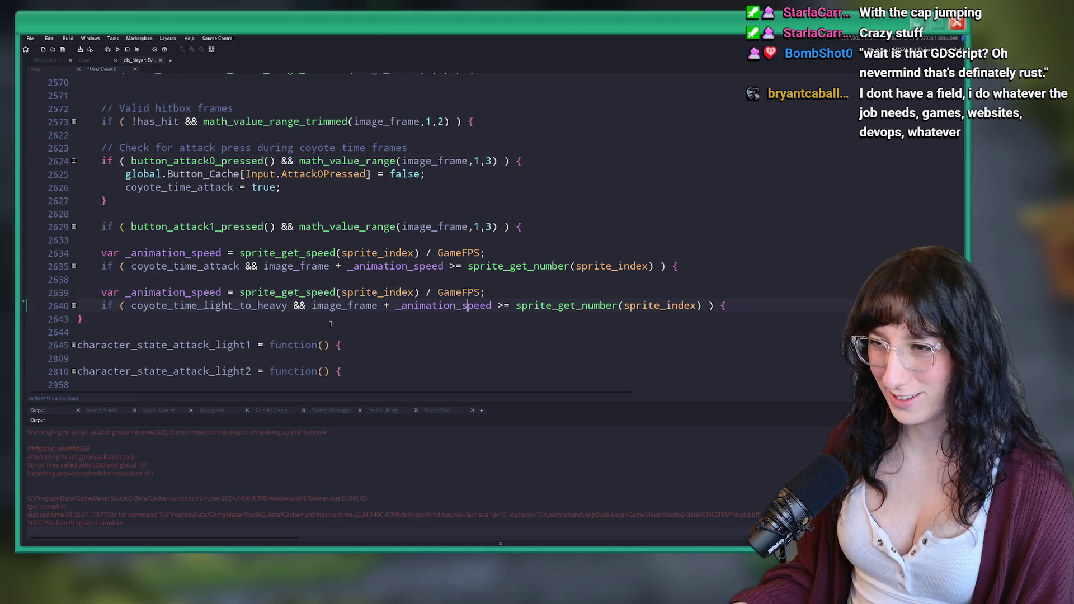
Expand the transition blocks, change line 2629's starting frame from 1 to 0, and run with F5
{"action": "left_click", "coordinate": [73, 305]}
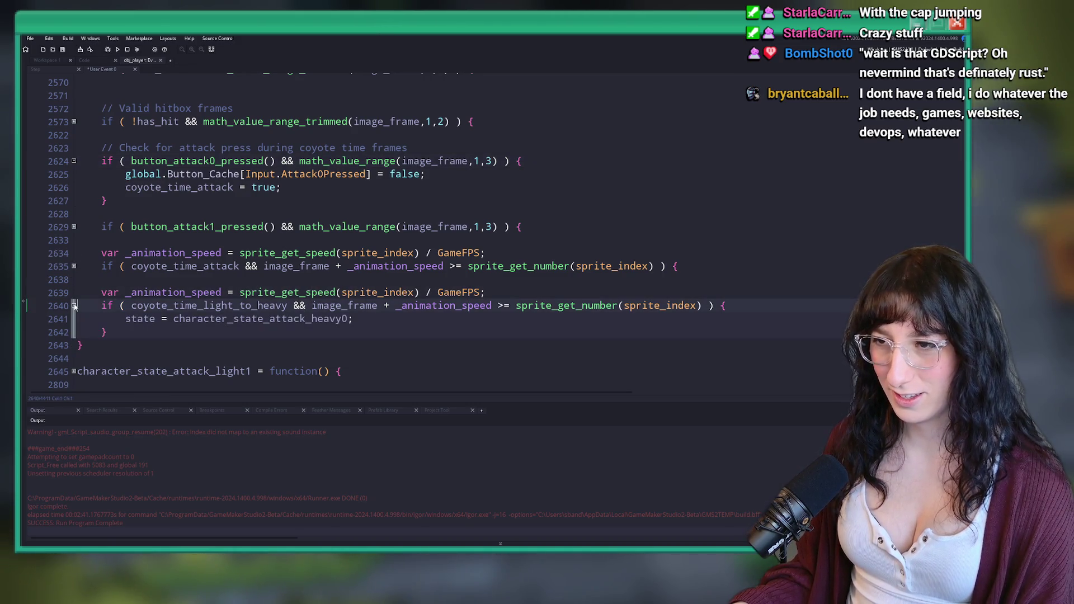
{"action": "left_click", "coordinate": [73, 266]}
{"action": "left_click", "coordinate": [74, 227]}
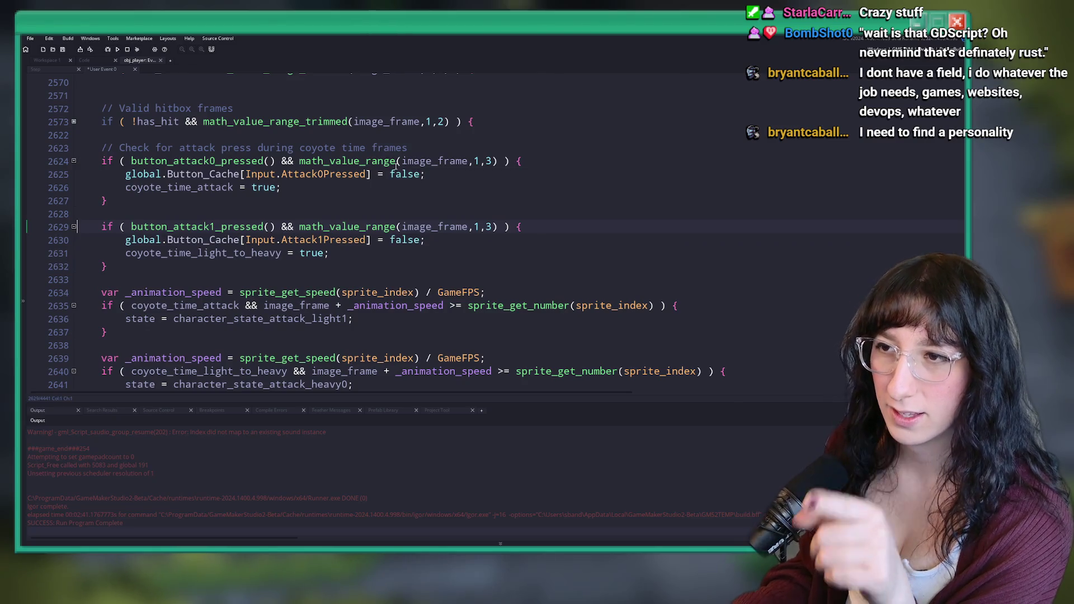
{"action": "left_click", "coordinate": [478, 162]}
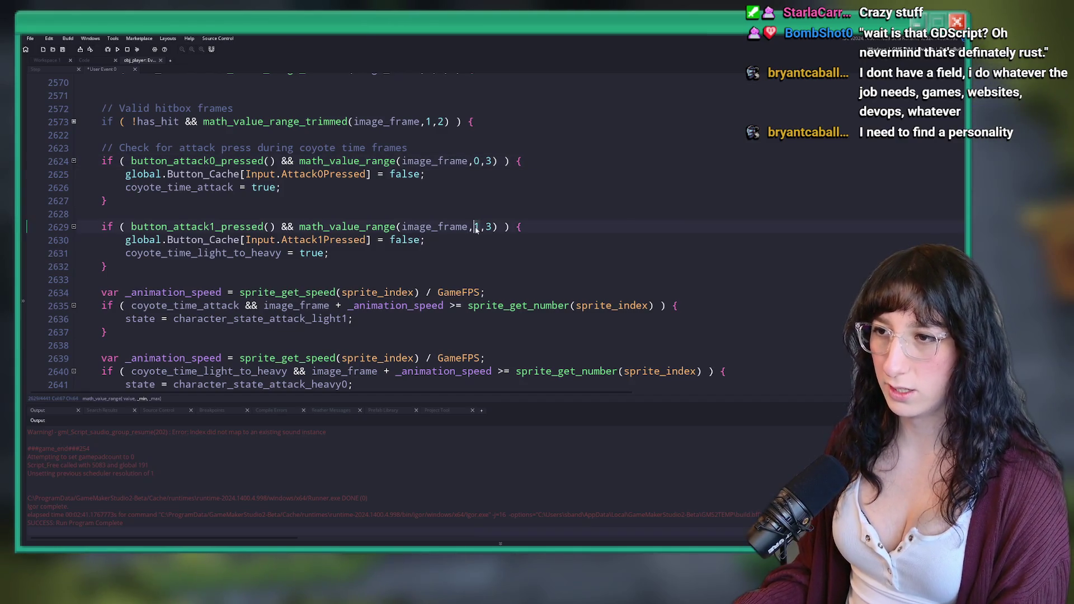
{"action": "key", "text": "BackSpace"}
{"action": "type", "text": "0"}
{"action": "key", "text": "F5"}
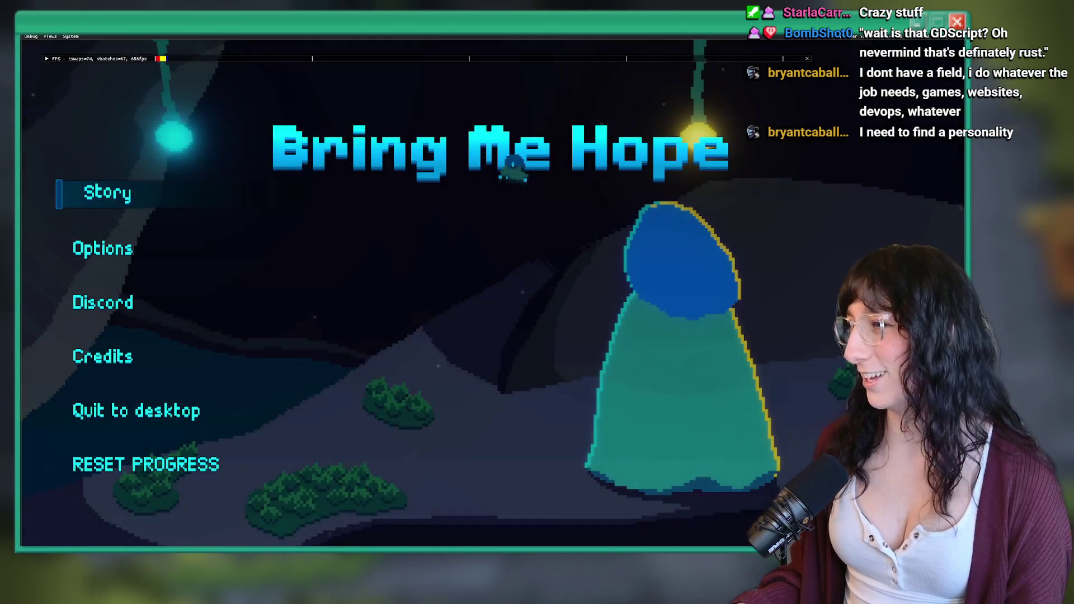
Start Story mode, walk and dash the player right along the corridor, then quit with Escape
{"action": "left_click", "coordinate": [120, 200]}
{"action": "key", "text": "w"}
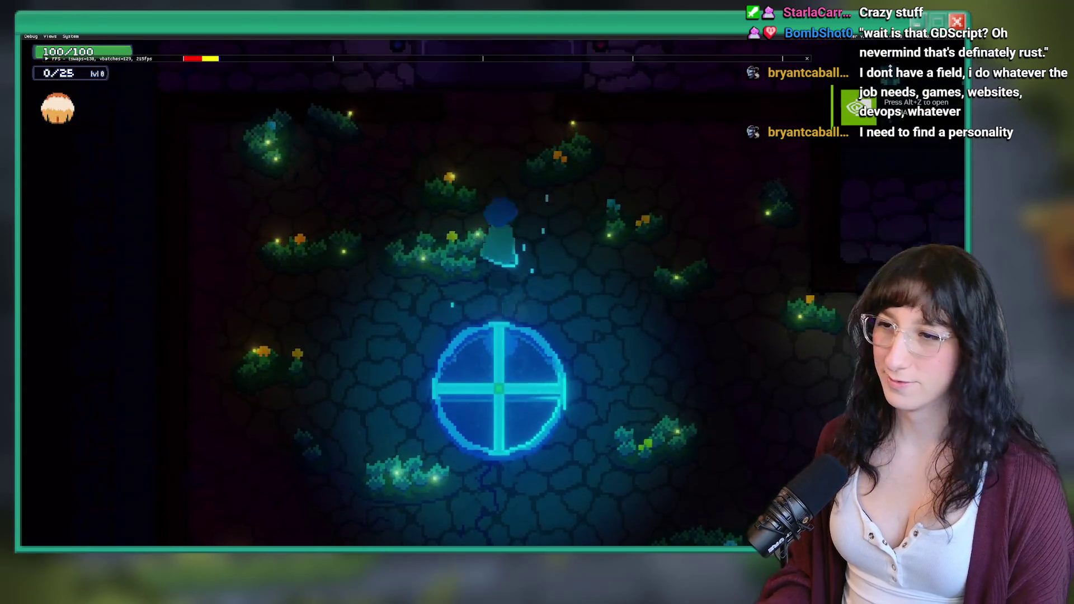
{"action": "key", "text": "d"}
{"action": "key", "text": "d"}
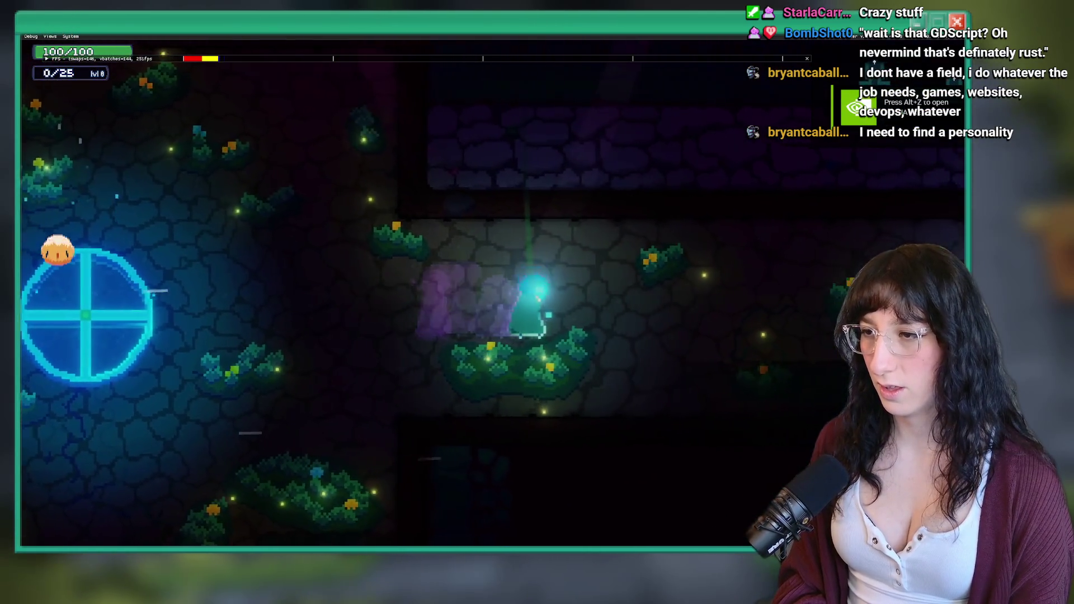
{"action": "key", "text": "d"}
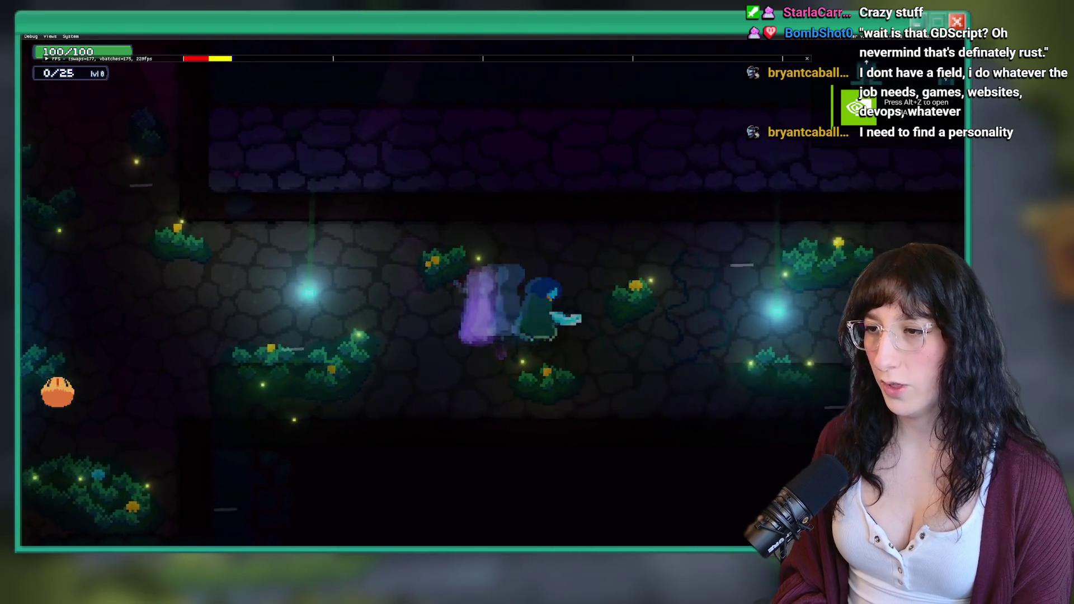
{"action": "key", "text": "d"}
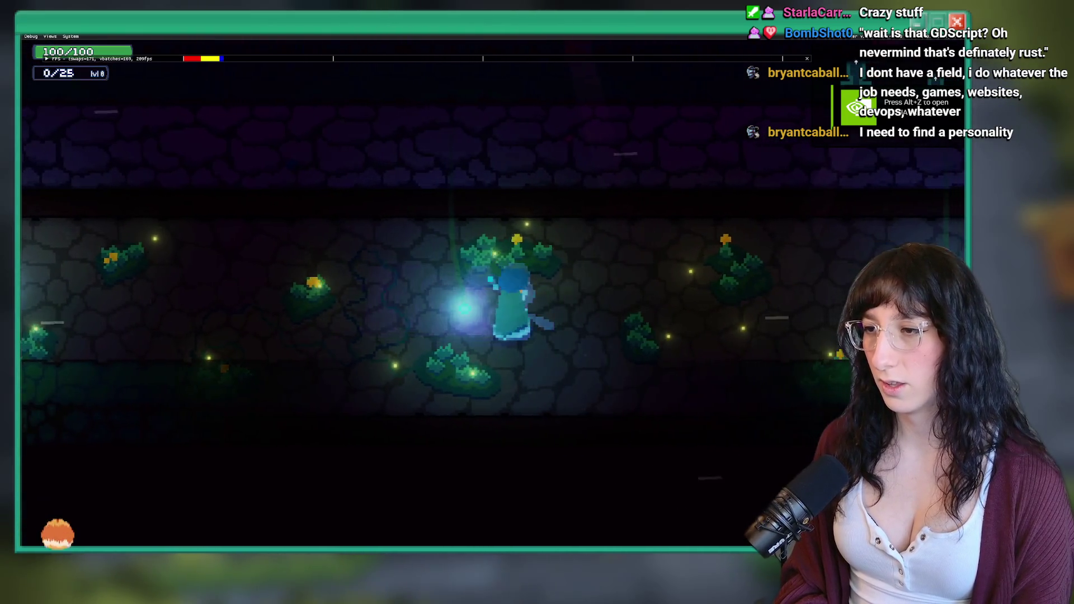
{"action": "key", "text": "w"}
{"action": "key", "text": "d"}
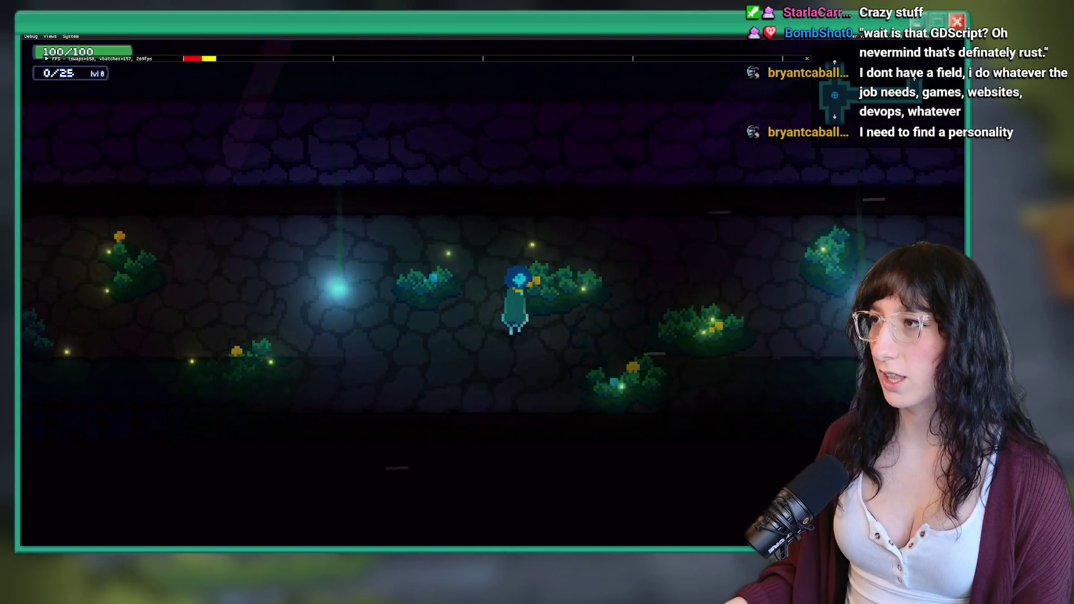
{"action": "key", "text": "Escape"}
{"action": "scroll", "coordinate": [419, 174], "scroll_direction": "up", "scroll_amount": 10}
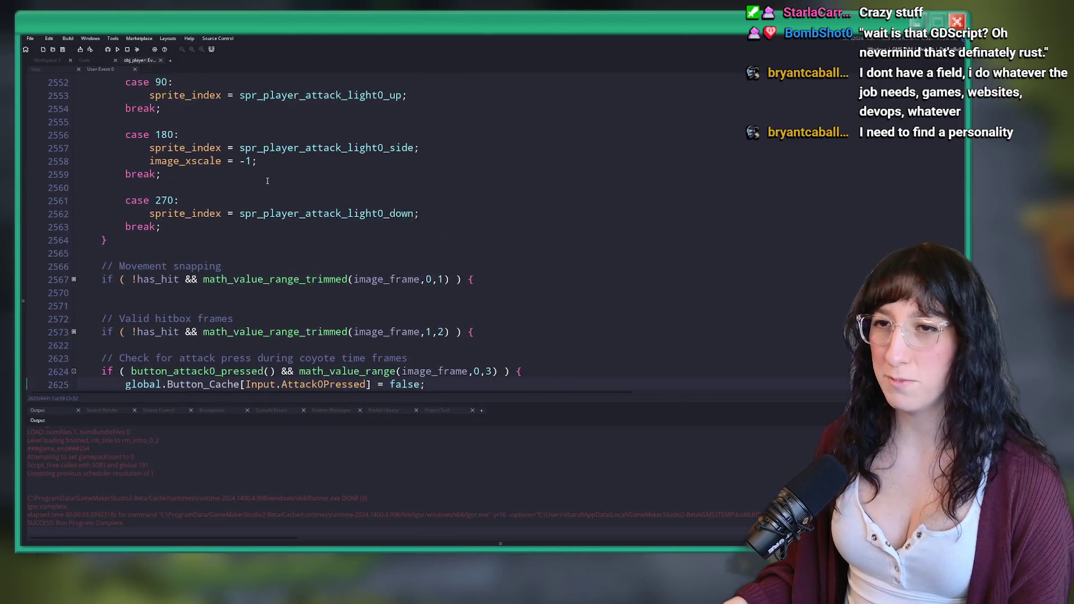
{"action": "scroll", "coordinate": [229, 209], "scroll_direction": "down", "scroll_amount": 12}
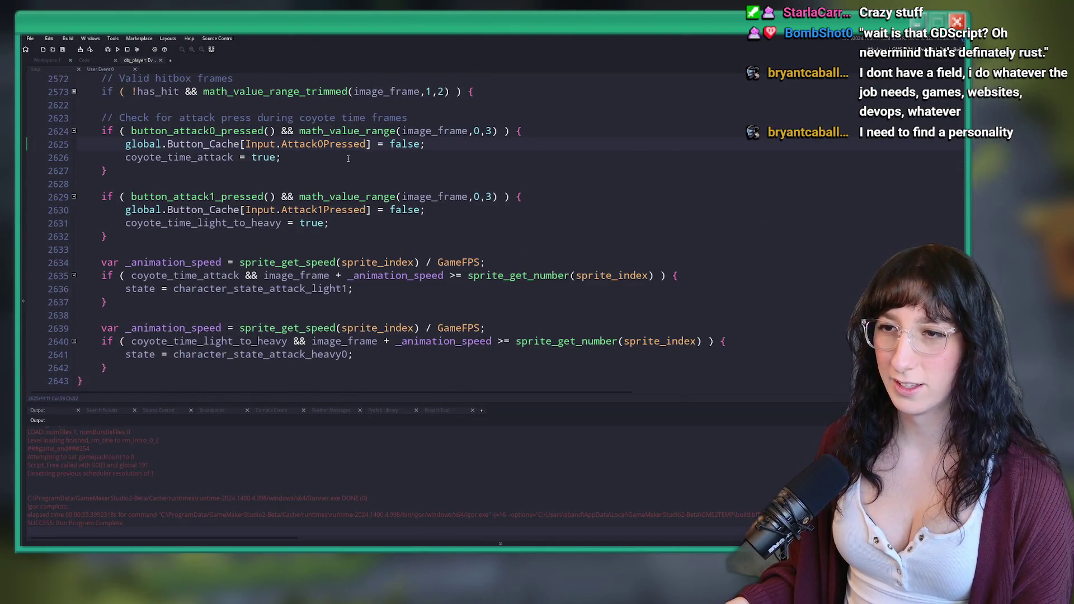
{"action": "scroll", "coordinate": [299, 178], "scroll_direction": "up", "scroll_amount": 2}
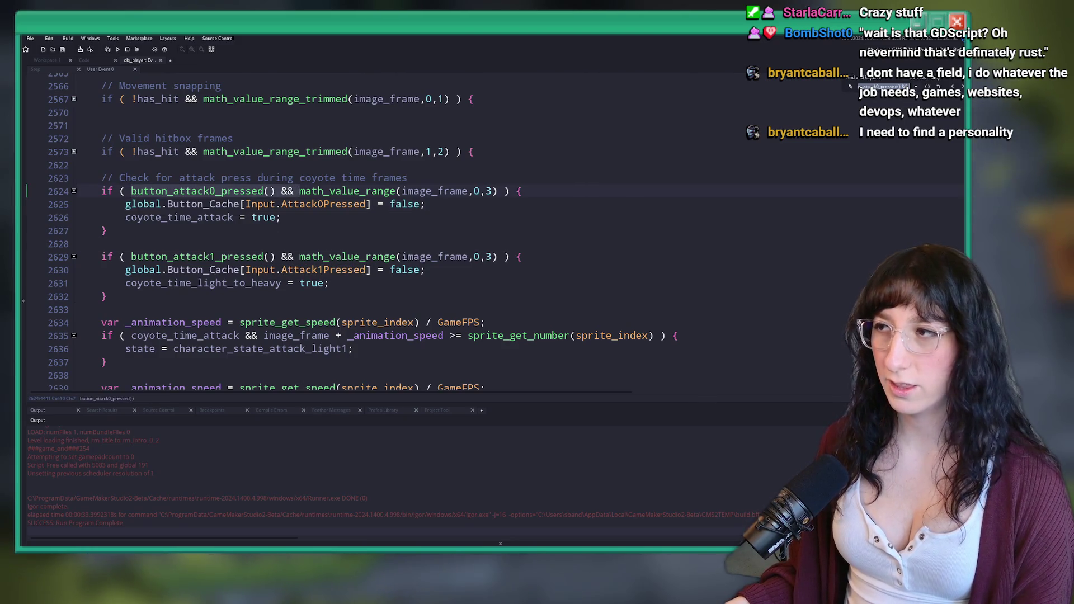
{"action": "scroll", "coordinate": [358, 229], "scroll_direction": "up", "scroll_amount": 7}
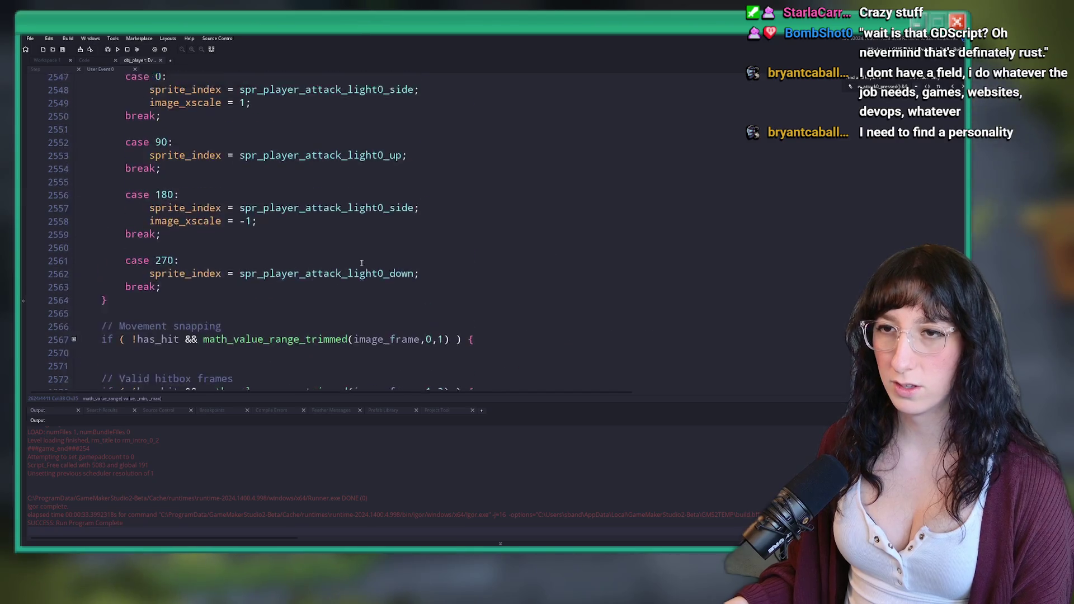
{"action": "key", "text": "ctrl+m"}
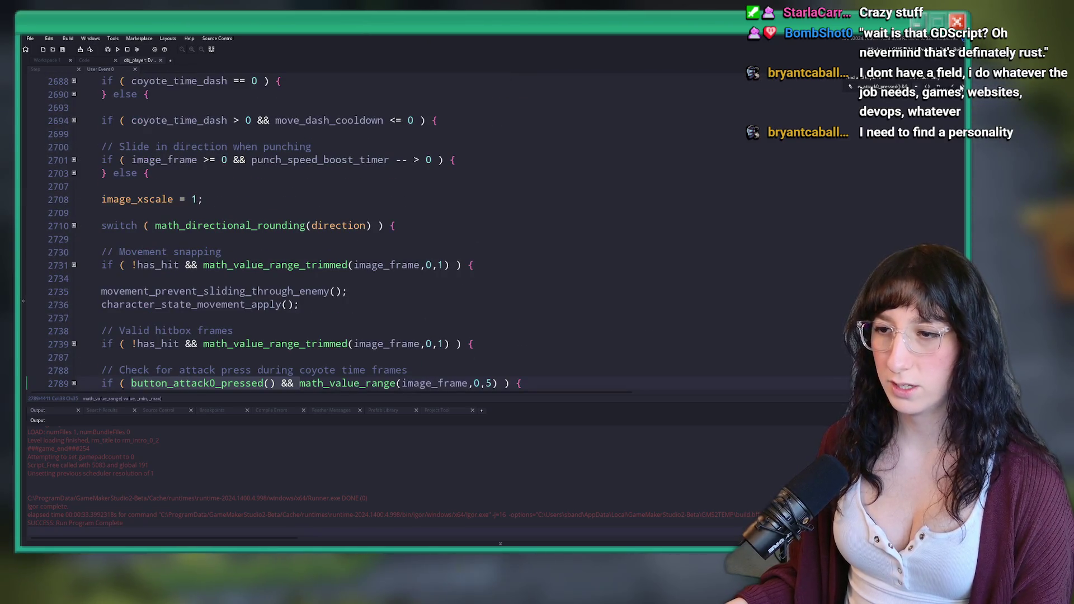
{"action": "scroll", "coordinate": [434, 258], "scroll_direction": "up", "scroll_amount": 7}
{"action": "scroll", "coordinate": [434, 258], "scroll_direction": "down", "scroll_amount": 9}
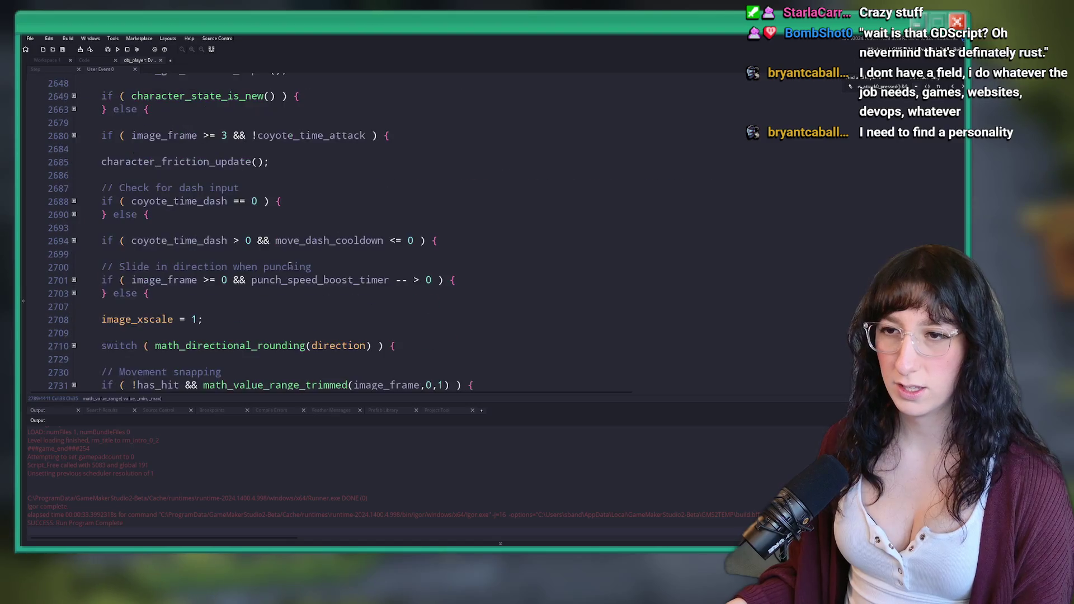
{"action": "scroll", "coordinate": [254, 200], "scroll_direction": "down", "scroll_amount": 3}
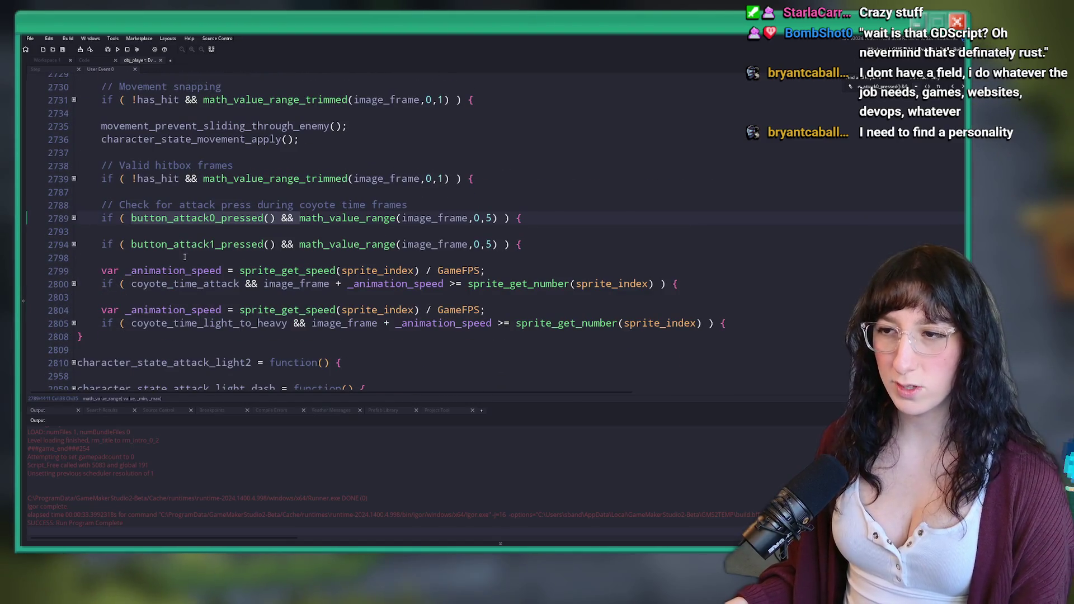
{"action": "scroll", "coordinate": [184, 254], "scroll_direction": "down", "scroll_amount": 2}
{"action": "left_click", "coordinate": [134, 237]}
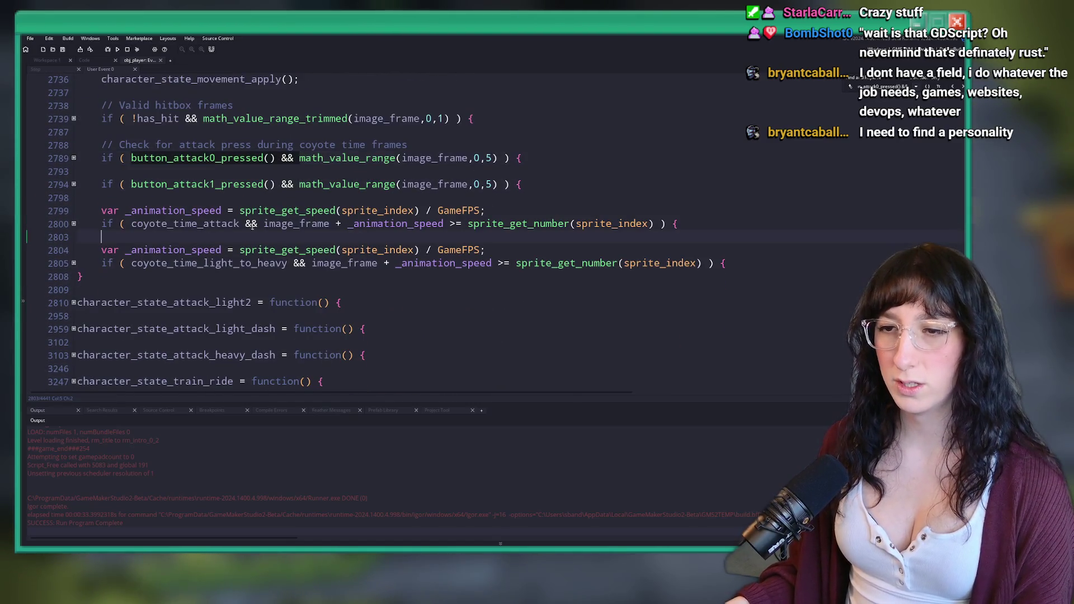
{"action": "left_click", "coordinate": [73, 302]}
{"action": "scroll", "coordinate": [69, 302], "scroll_direction": "down", "scroll_amount": 5}
{"action": "scroll", "coordinate": [70, 245], "scroll_direction": "up", "scroll_amount": 2}
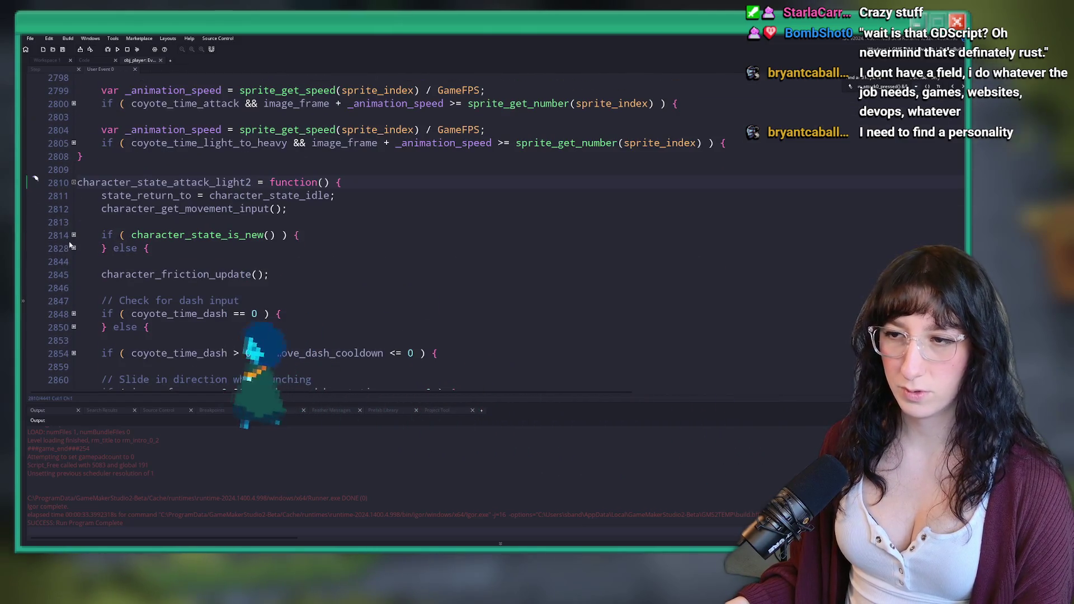
{"action": "left_click", "coordinate": [73, 183]}
{"action": "scroll", "coordinate": [136, 254], "scroll_direction": "down", "scroll_amount": 3}
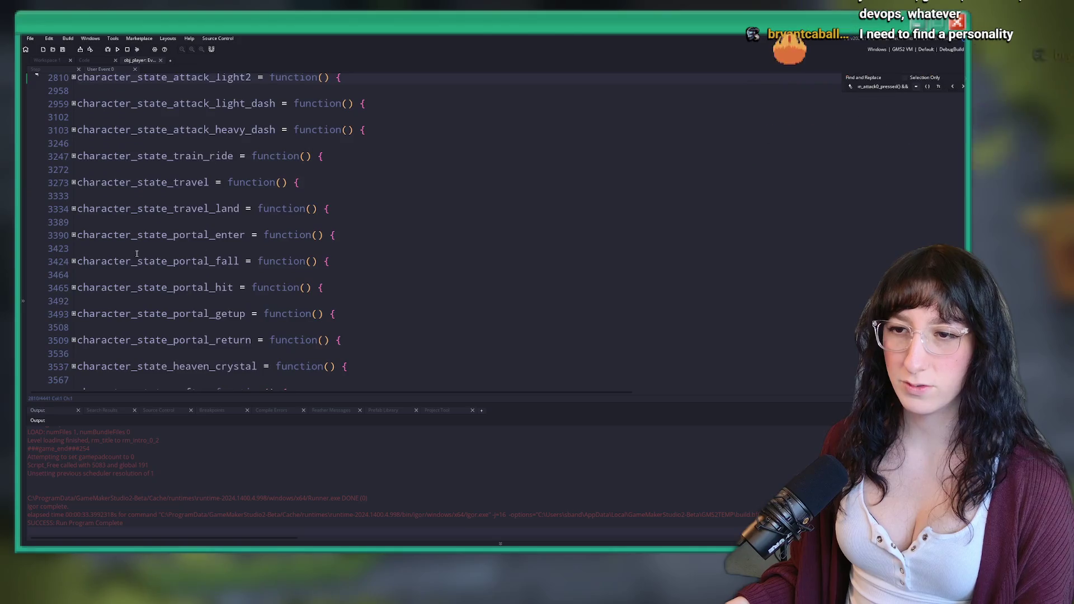
{"action": "scroll", "coordinate": [136, 254], "scroll_direction": "down", "scroll_amount": 2}
{"action": "left_click", "coordinate": [592, 173]}
{"action": "scroll", "coordinate": [407, 238], "scroll_direction": "up", "scroll_amount": 4}
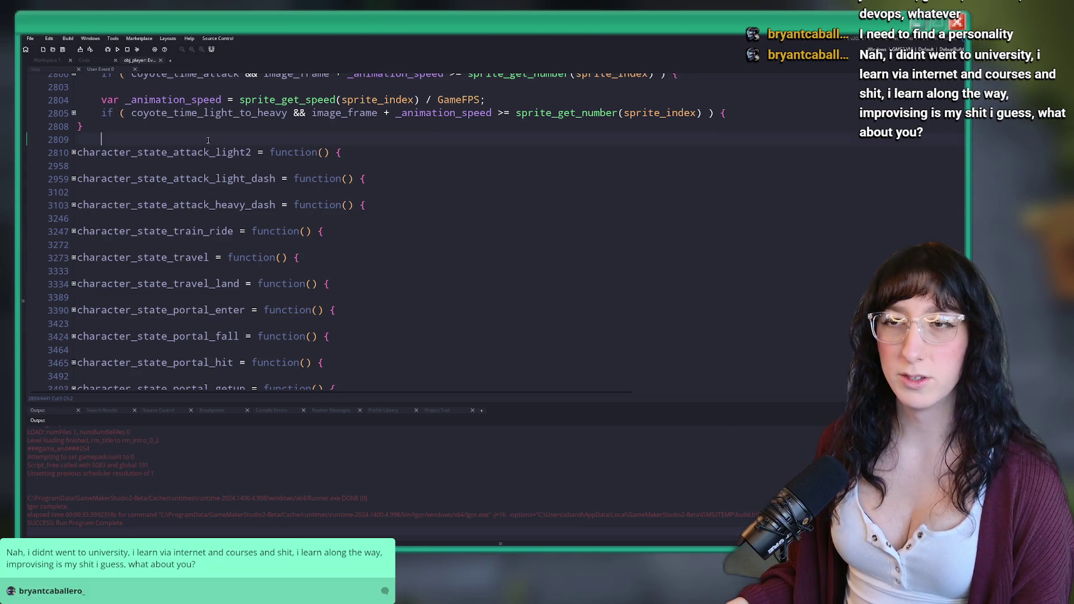
{"action": "scroll", "coordinate": [212, 141], "scroll_direction": "up", "scroll_amount": 10}
Delete the Heavy/Light punching item from ToDo.txt and save the file with Ctrl+S
{"action": "left_click", "coordinate": [161, 60]}
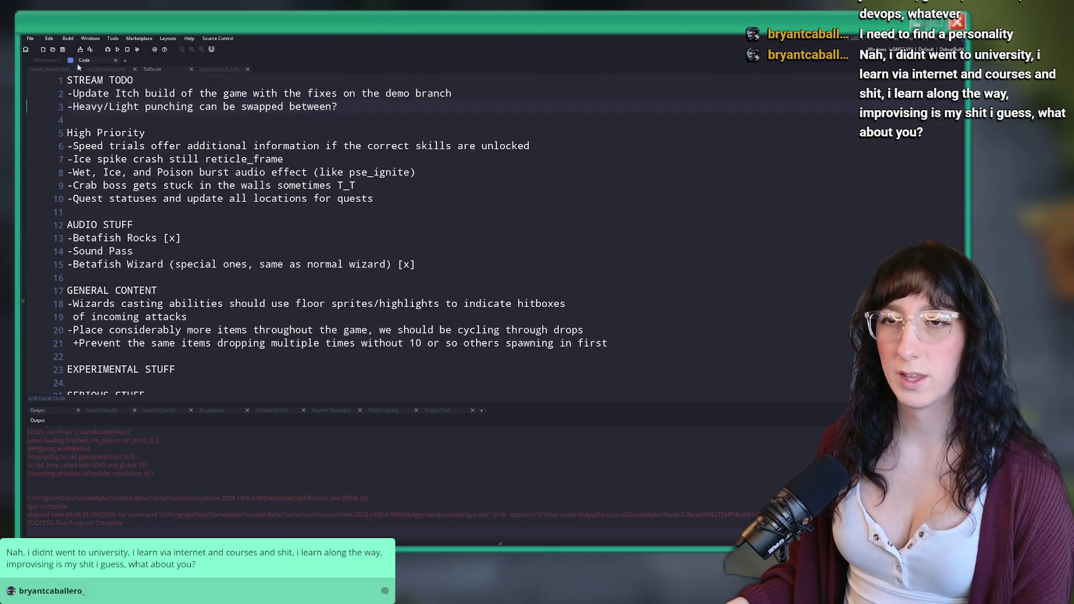
{"action": "left_click_drag", "start_coordinate": [94, 119], "coordinate": [24, 112]}
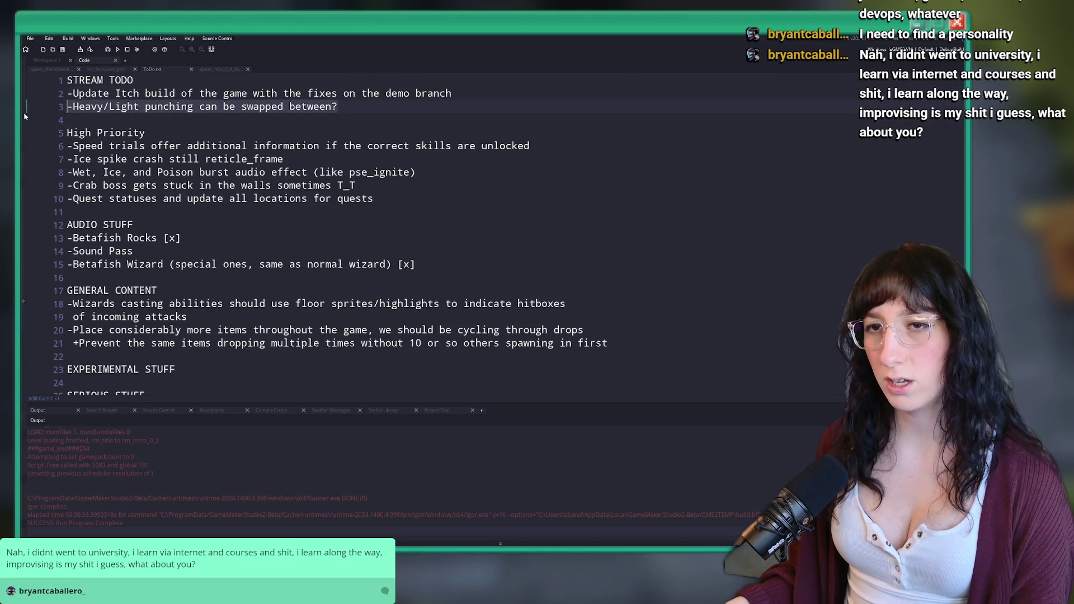
{"action": "type", "text": "\\"}
{"action": "key", "text": "BackSpace"}
{"action": "key", "text": "BackSpace"}
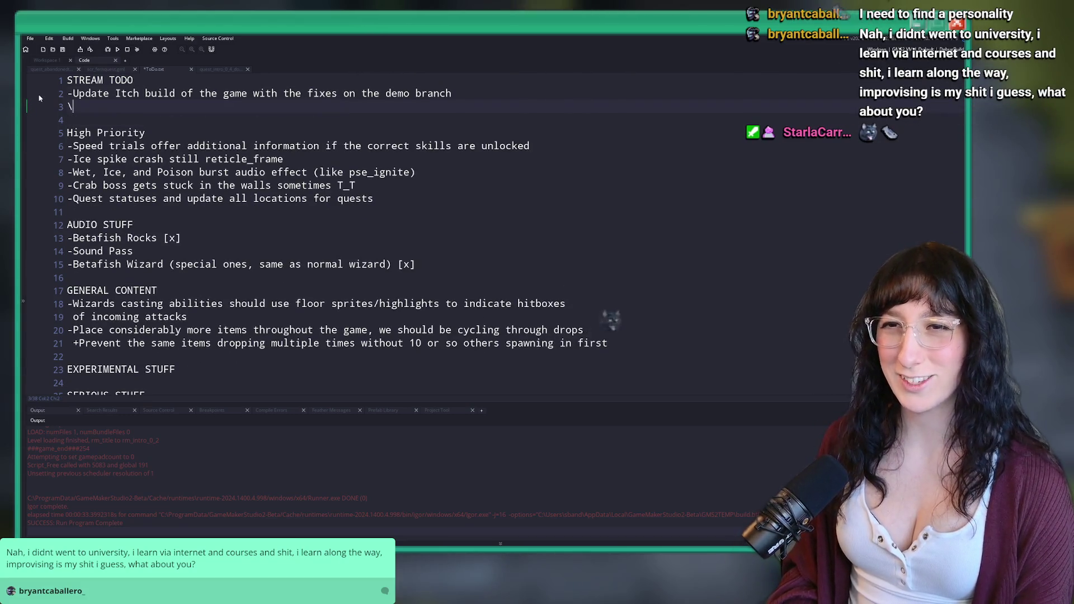
{"action": "key", "text": "ctrl+s"}
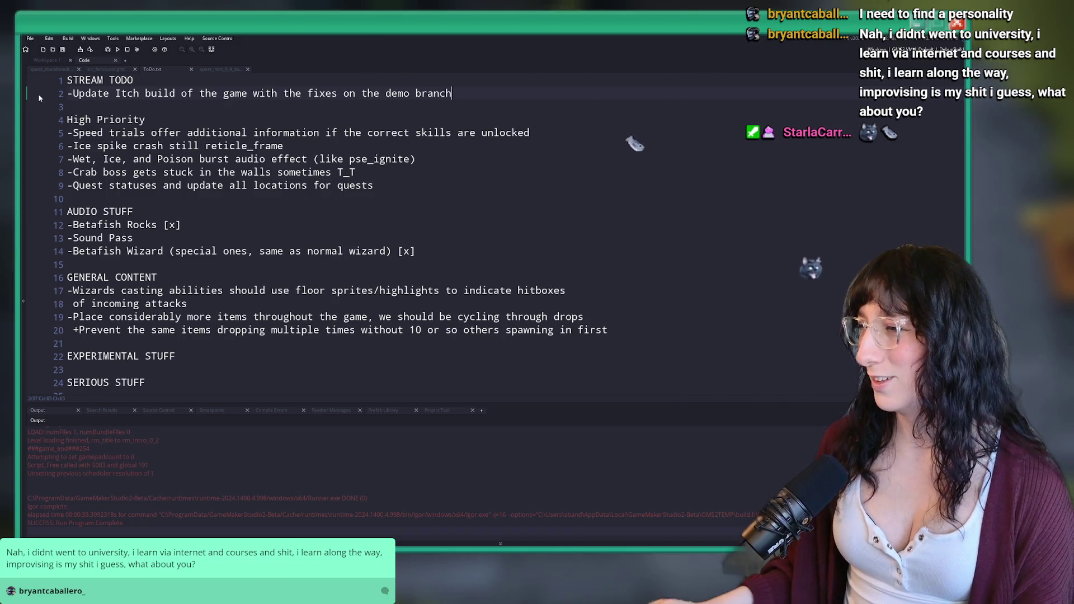
{"action": "key", "text": "alt+Tab"}
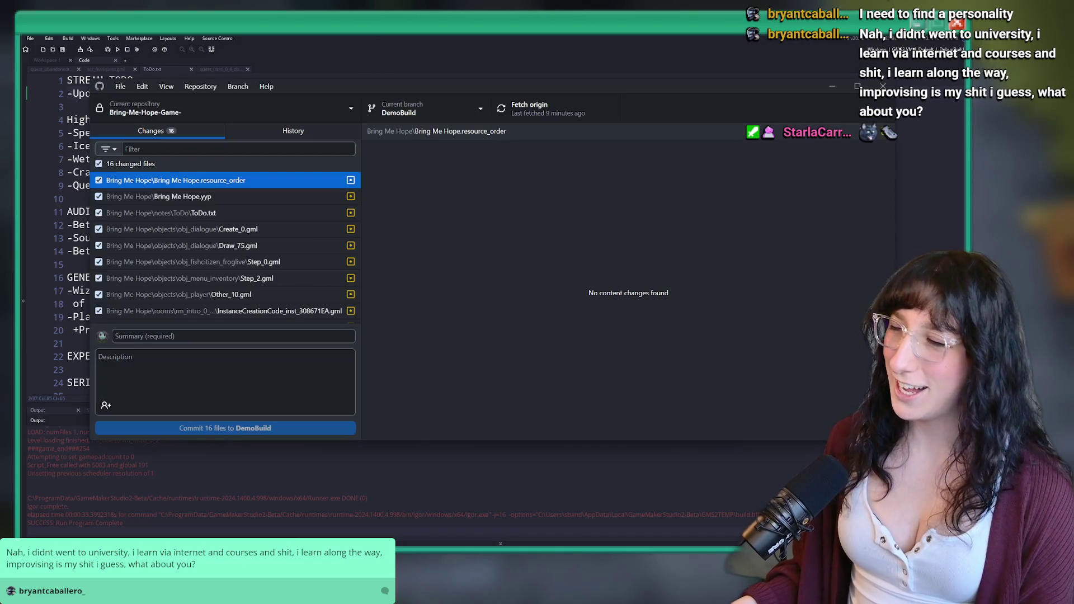
Commit the 16 changed files to DemoBuild with the summary 'Lots of improvements'
{"action": "left_click", "coordinate": [331, 337]}
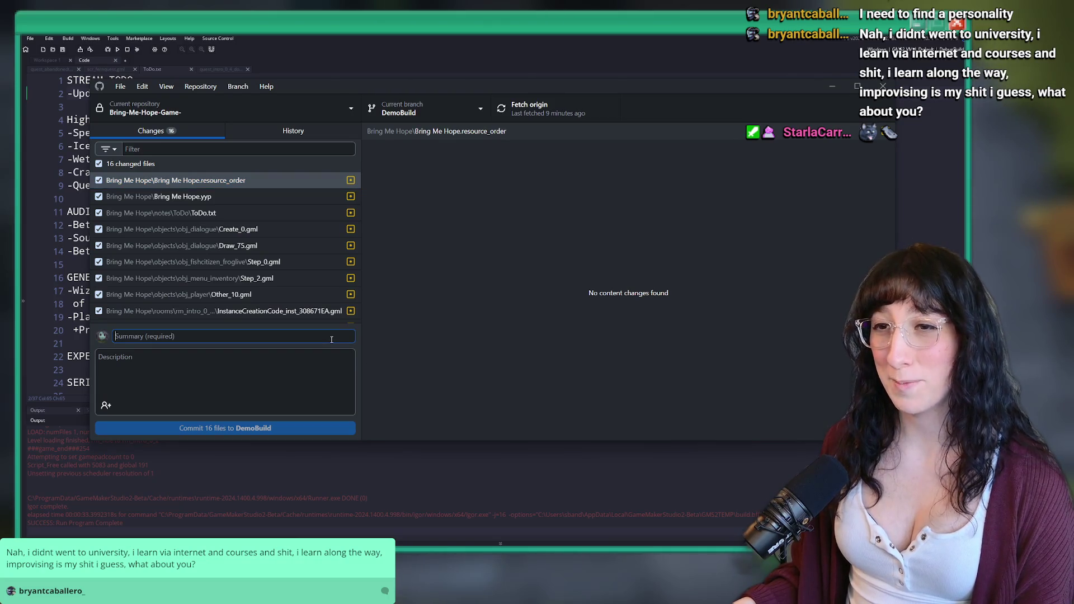
{"action": "type", "text": "Lots of"}
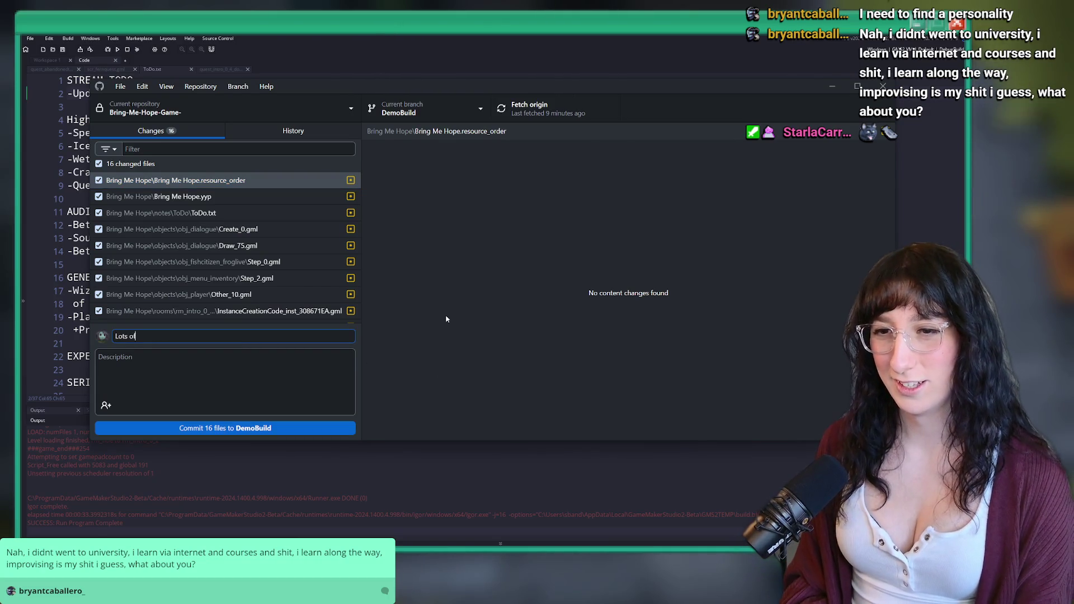
{"action": "type", "text": " improvements"}
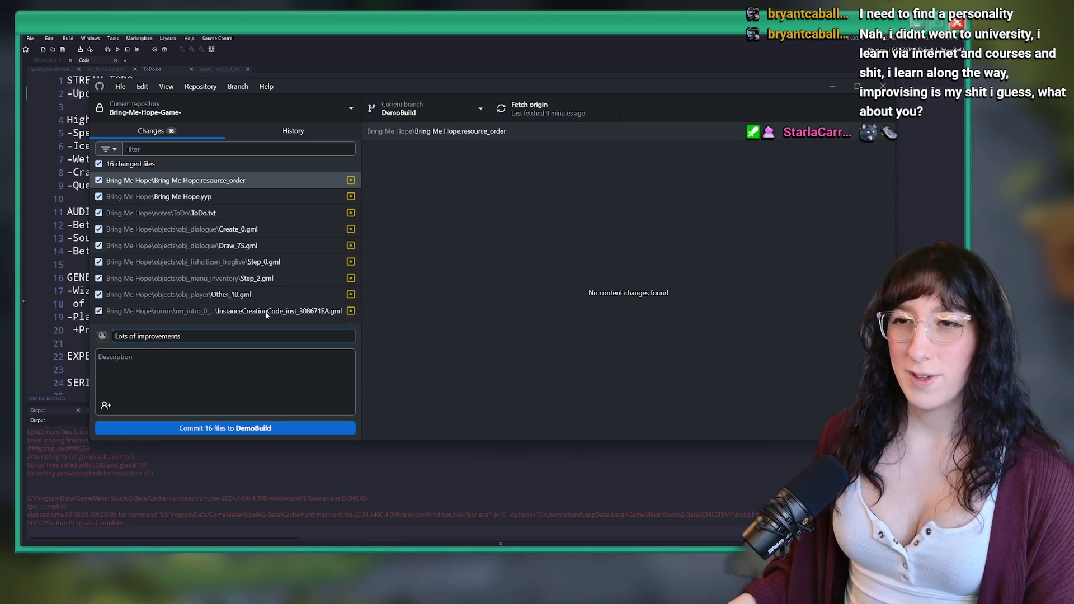
{"action": "left_click", "coordinate": [235, 213]}
{"action": "left_click", "coordinate": [261, 427]}
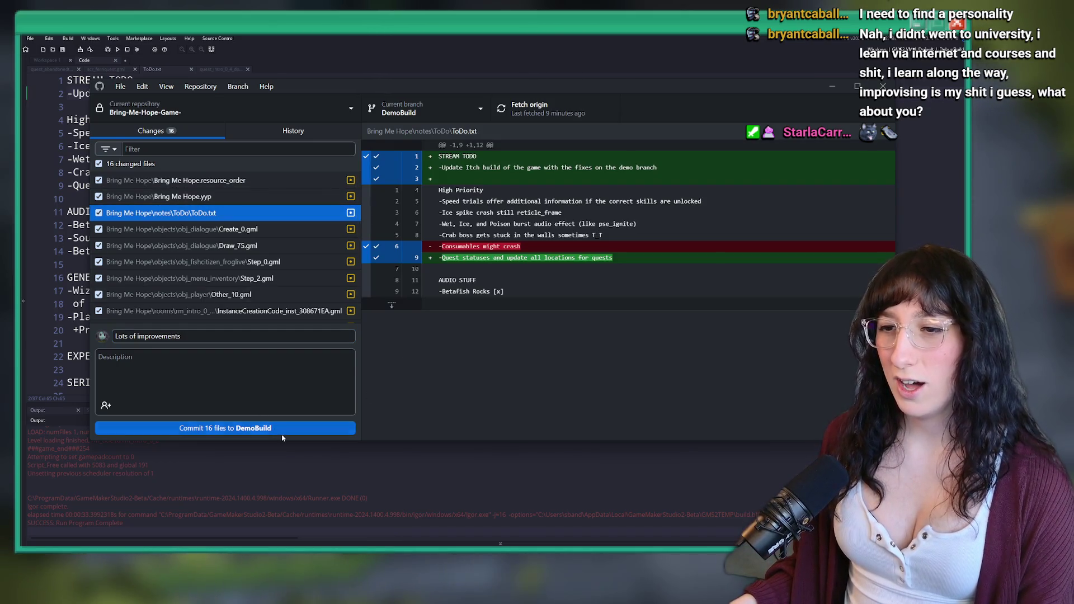
Push the commit to origin, check the History, and return to GameMaker
{"action": "left_click", "coordinate": [612, 110]}
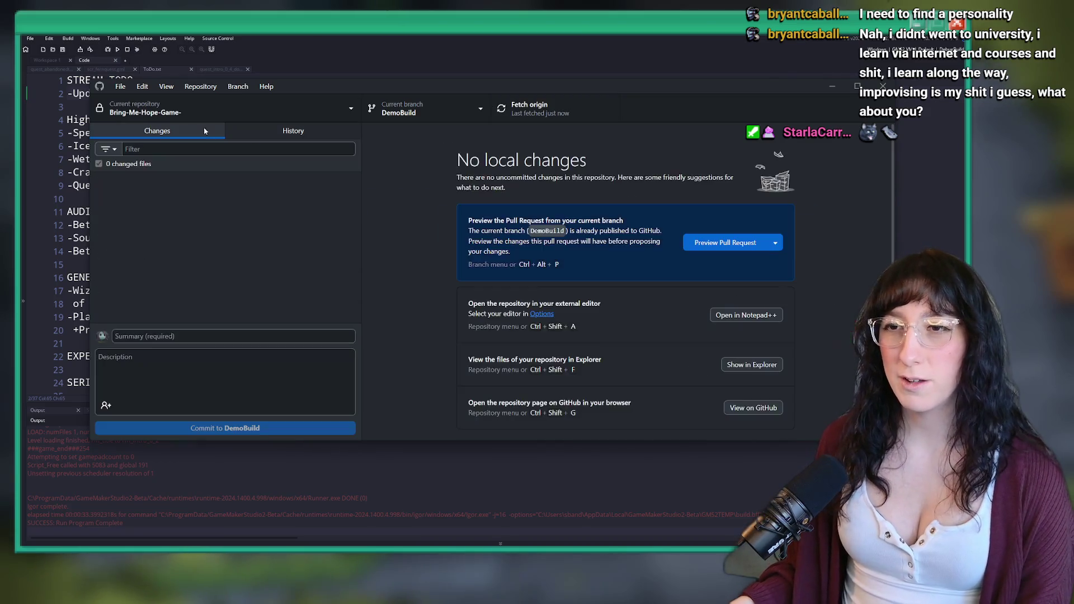
{"action": "left_click", "coordinate": [284, 131]}
{"action": "key", "text": "alt+Tab"}
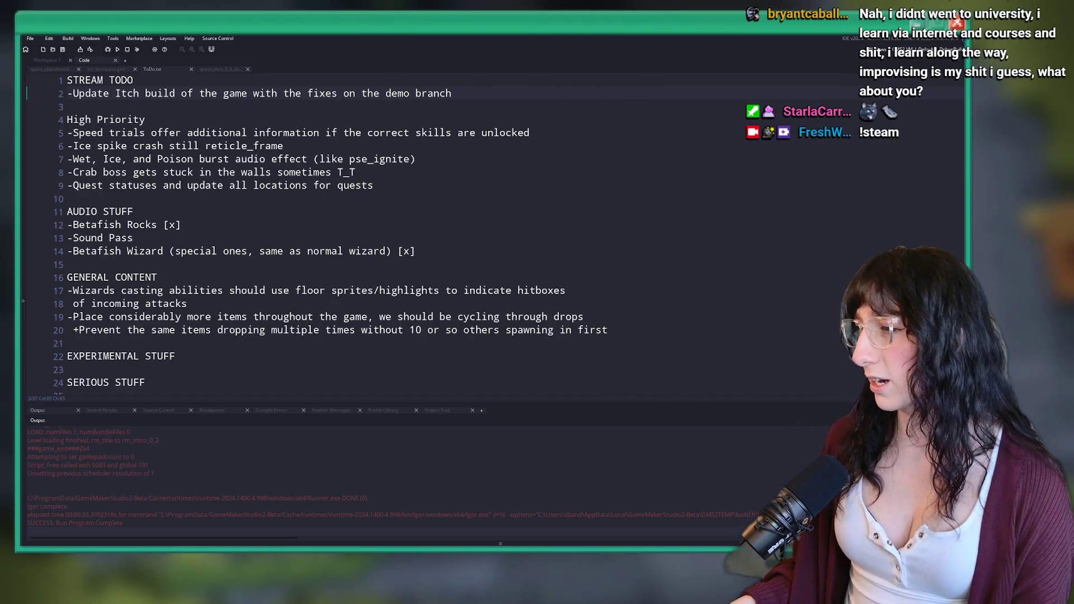
Open Gum Squad's developer page on Steam and copy the fernmakesgames page address
{"action": "key", "text": "alt+Tab"}
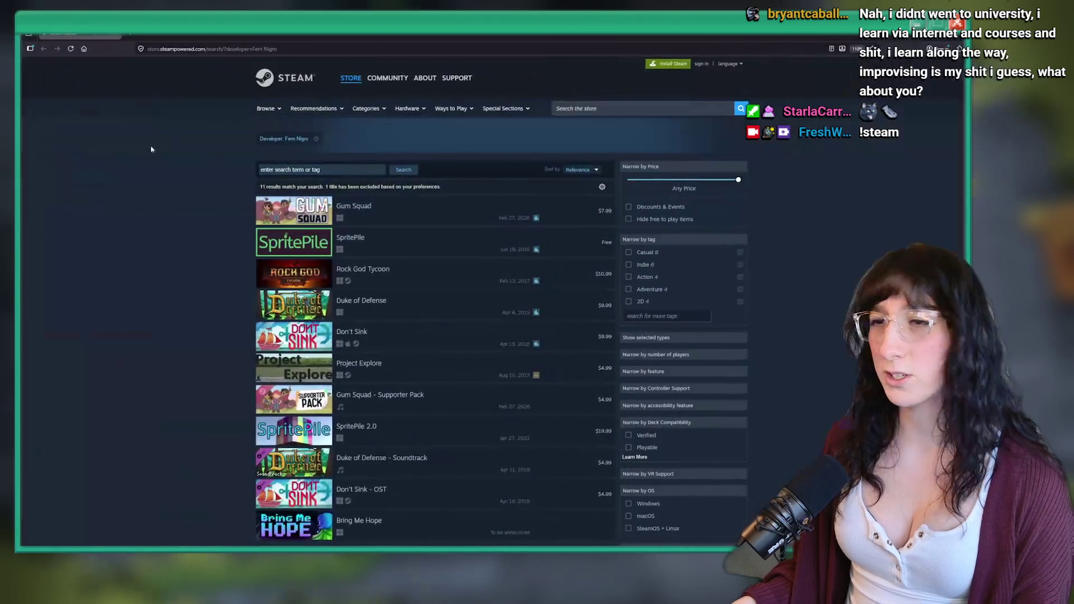
{"action": "left_click", "coordinate": [347, 208]}
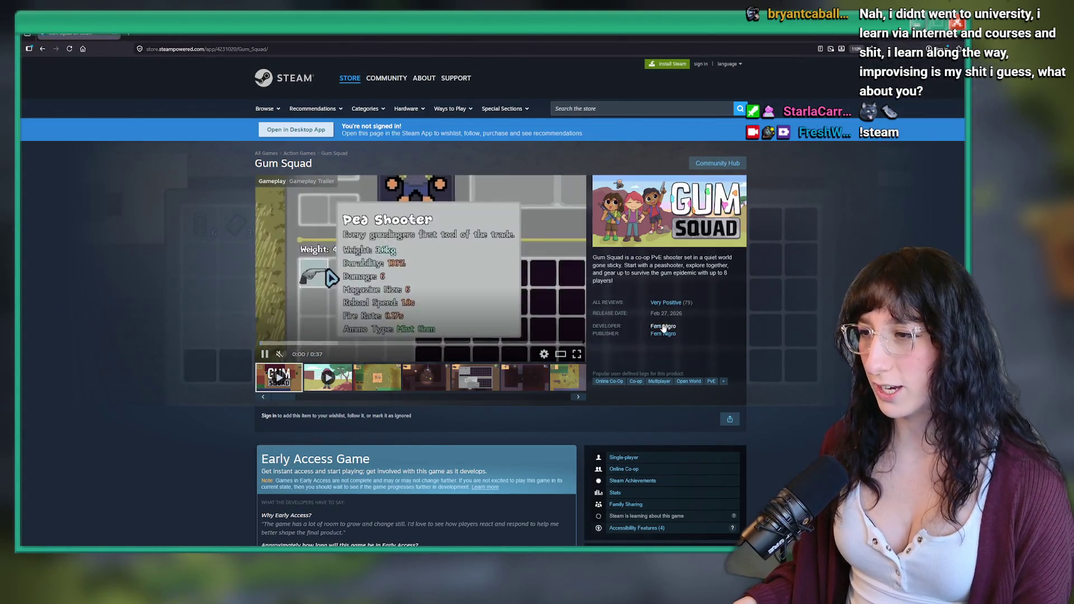
{"action": "left_click", "coordinate": [663, 326]}
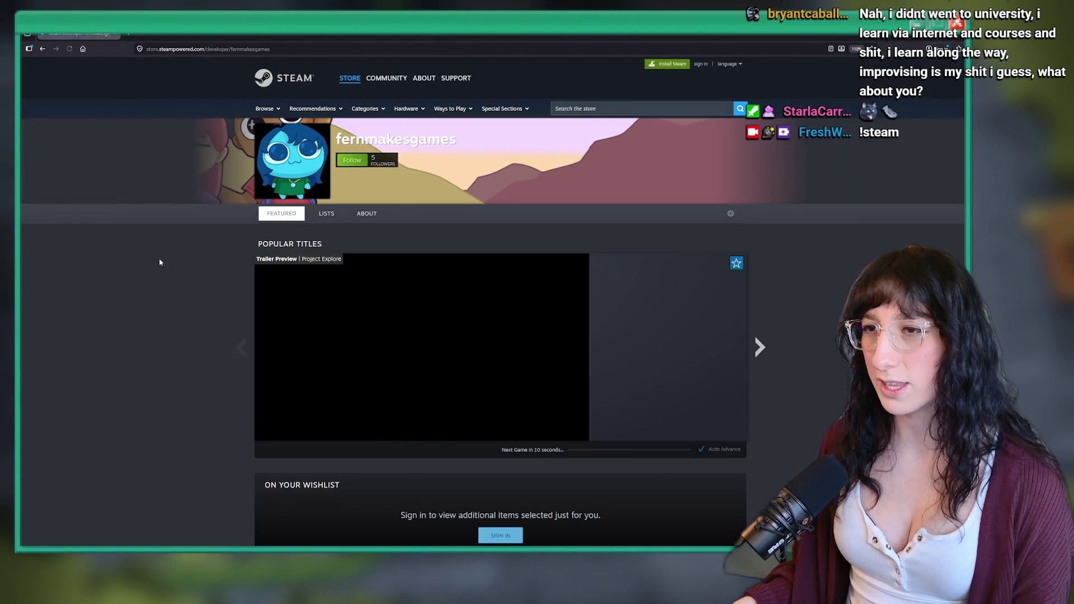
{"action": "right_click", "coordinate": [160, 263]}
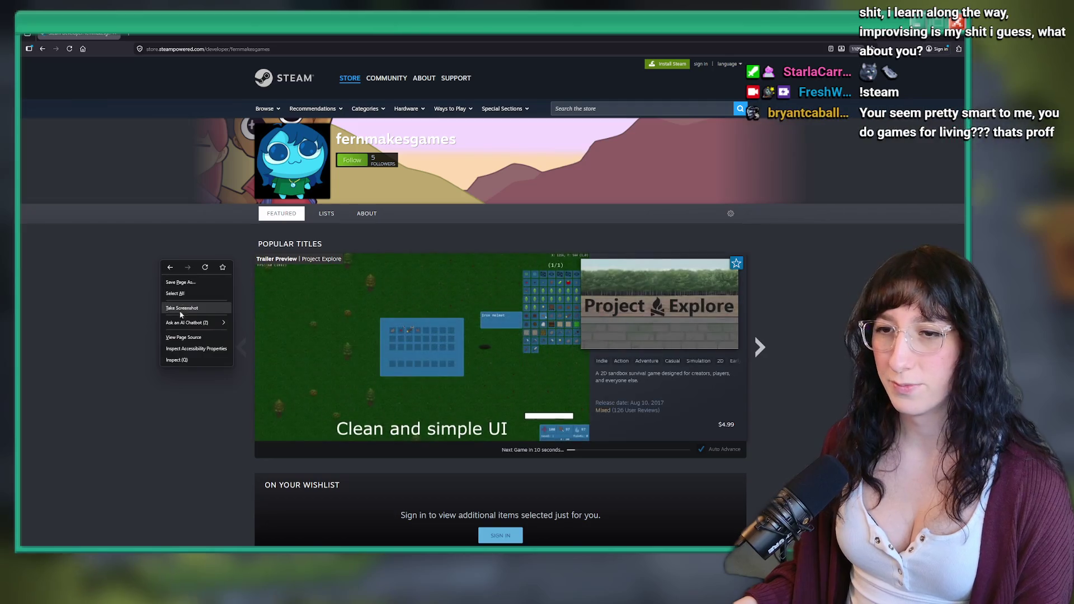
{"action": "key", "text": "ctrl+l"}
{"action": "key", "text": "alt+Tab"}
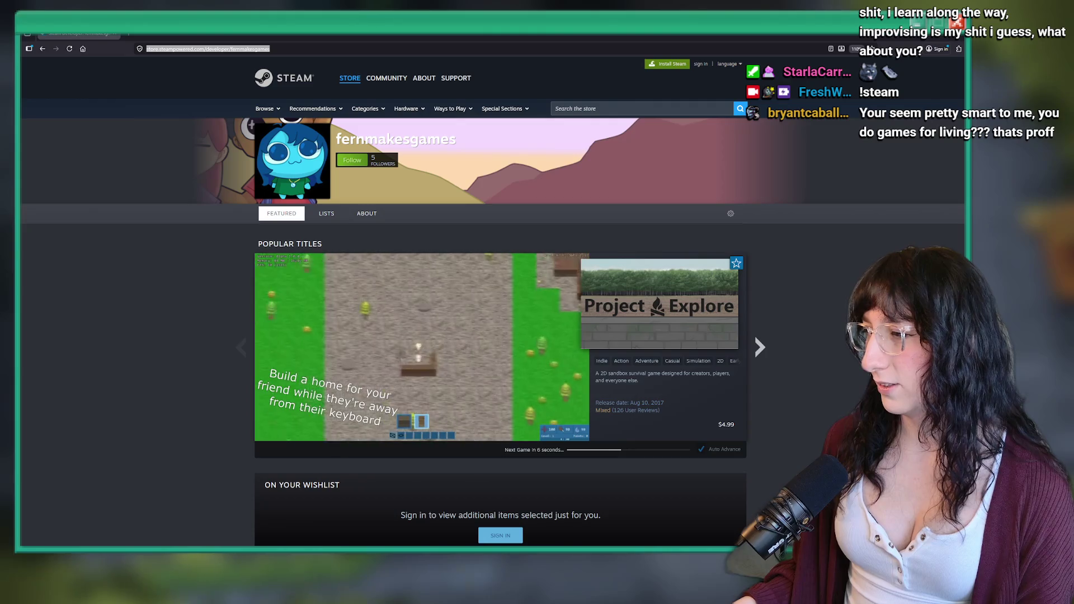
Search for the Streamlabs website, then return to GameMaker
{"action": "scroll", "coordinate": [503, 280], "scroll_direction": "down", "scroll_amount": 10}
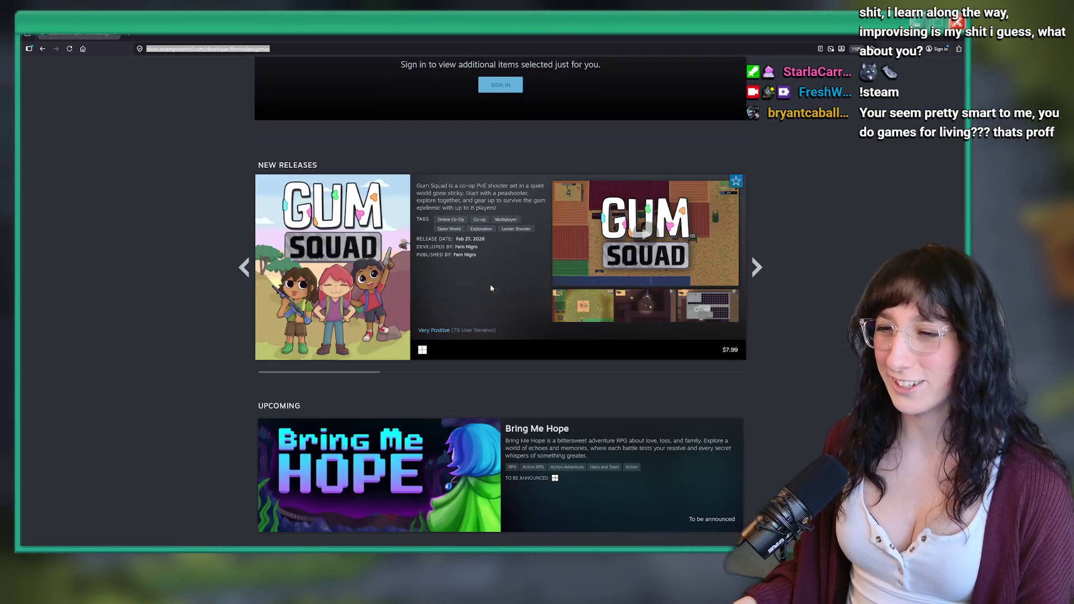
{"action": "scroll", "coordinate": [410, 276], "scroll_direction": "up", "scroll_amount": 3}
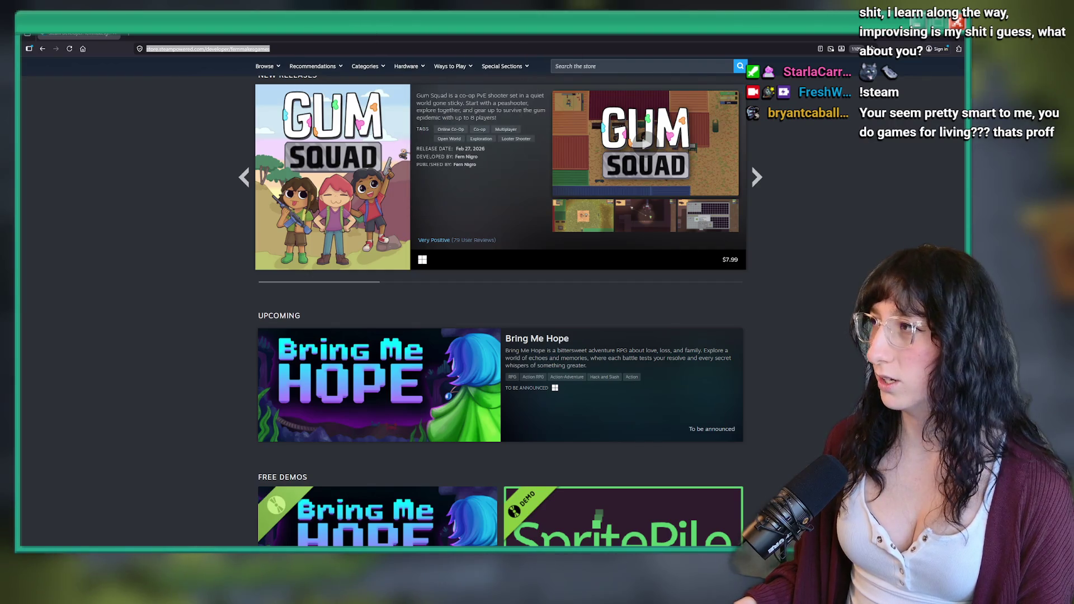
{"action": "type", "text": "satream"}
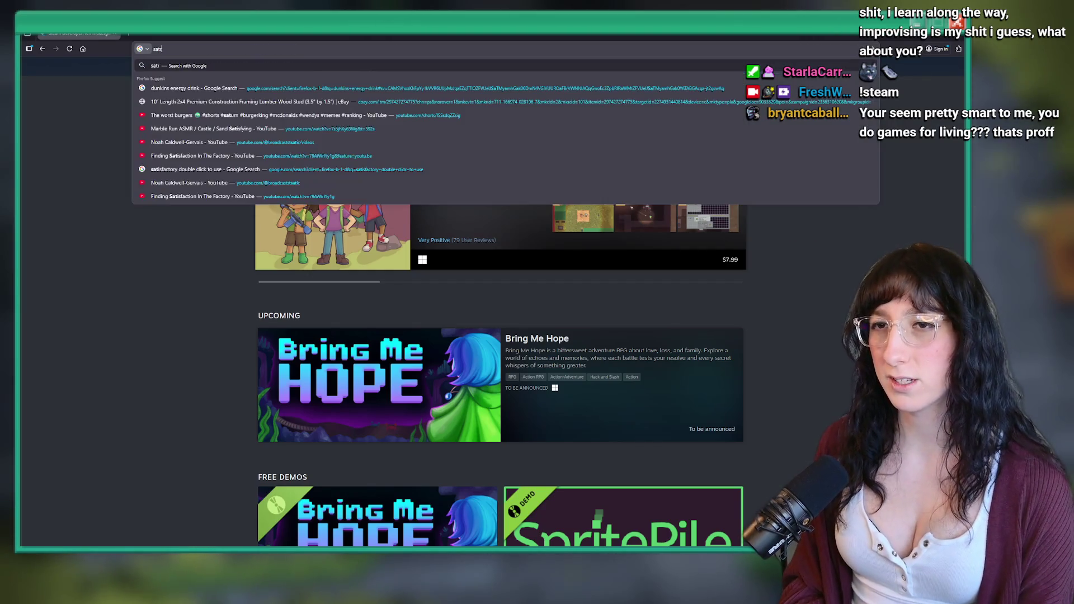
{"action": "key", "text": "Down"}
{"action": "key", "text": "Down"}
{"action": "key", "text": "Down"}
{"action": "key", "text": "Return"}
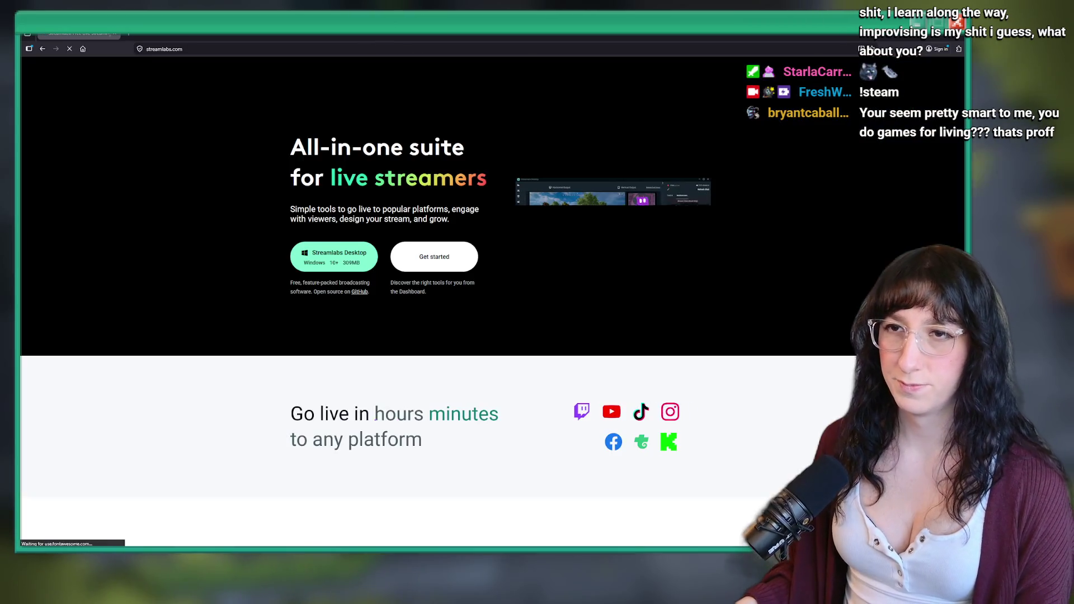
{"action": "key", "text": "alt+Tab"}
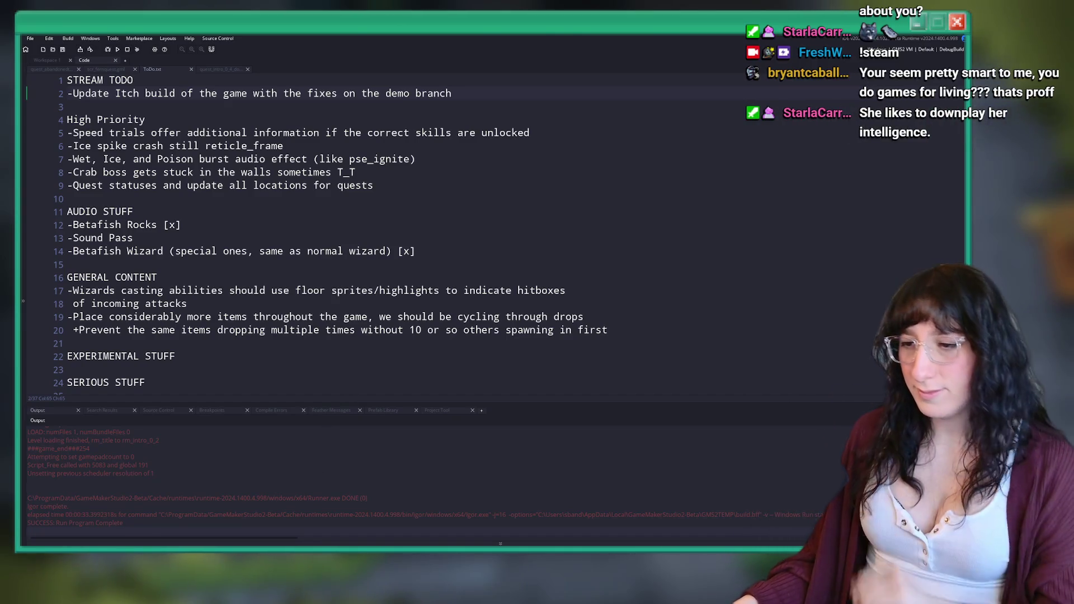
Open a new browser tab and go to streamlabs
{"action": "key", "text": "alt+Tab"}
{"action": "key", "text": "ctrl+t"}
{"action": "left_click", "coordinate": [478, 47]}
{"action": "type", "text": "streamlabs"}
{"action": "key", "text": "Return"}
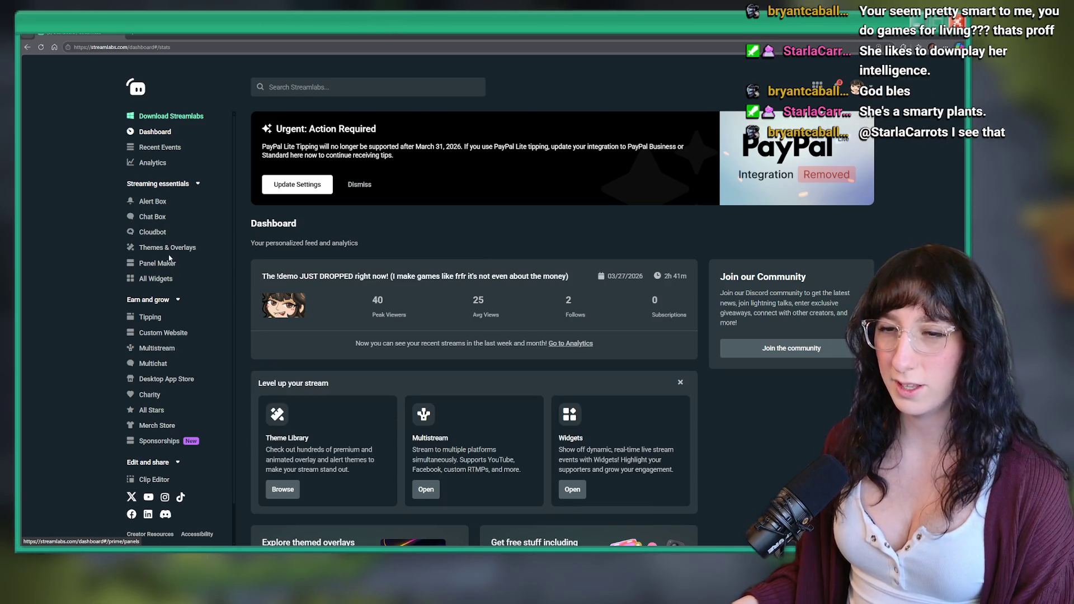
Dismiss the PayPal warning on the Streamlabs dashboard
{"action": "left_click", "coordinate": [159, 236]}
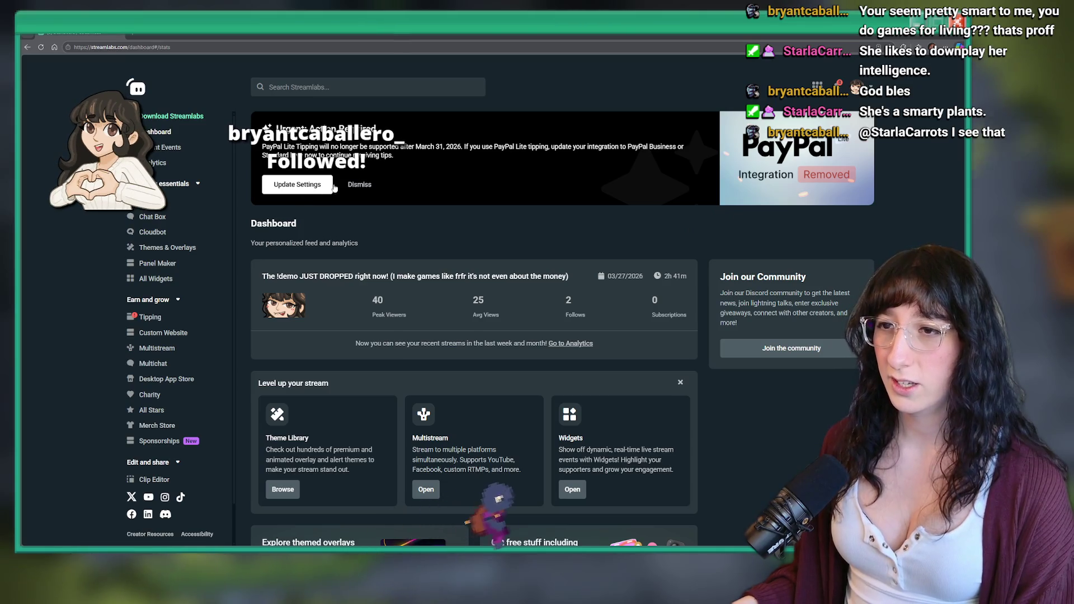
{"action": "left_click", "coordinate": [863, 161]}
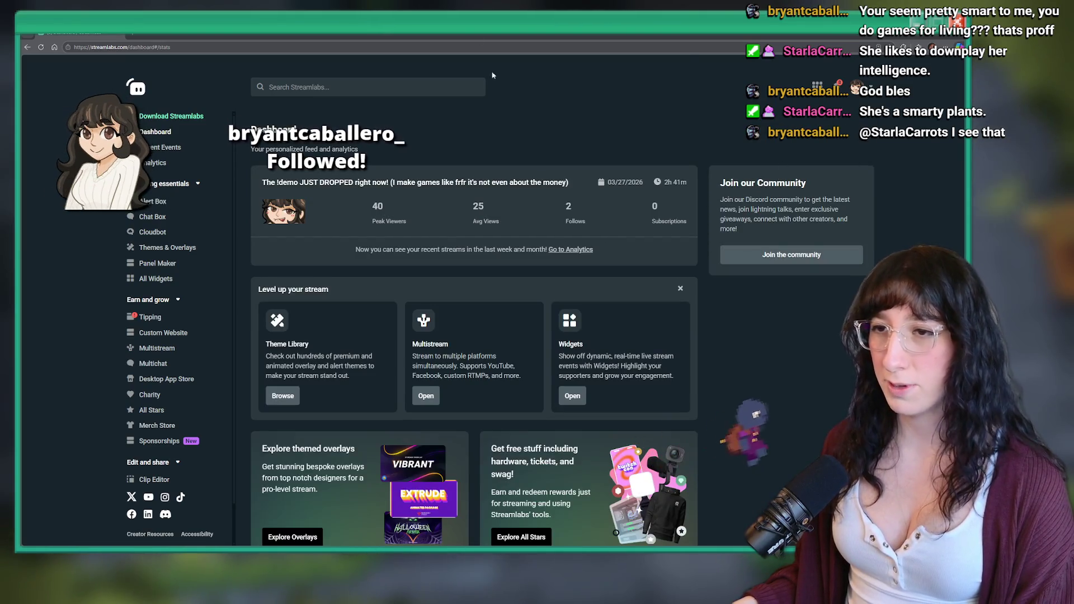
{"action": "scroll", "coordinate": [247, 388], "scroll_direction": "down", "scroll_amount": 3}
{"action": "scroll", "coordinate": [247, 388], "scroll_direction": "up", "scroll_amount": 3}
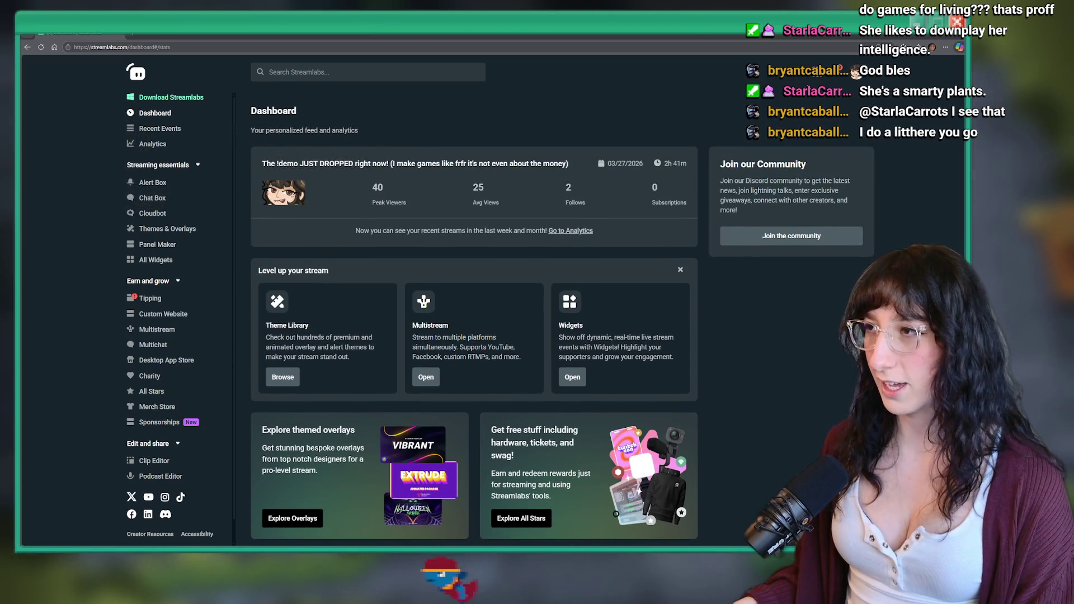
{"action": "scroll", "coordinate": [562, 251], "scroll_direction": "down", "scroll_amount": 3}
{"action": "scroll", "coordinate": [158, 206], "scroll_direction": "up", "scroll_amount": 1}
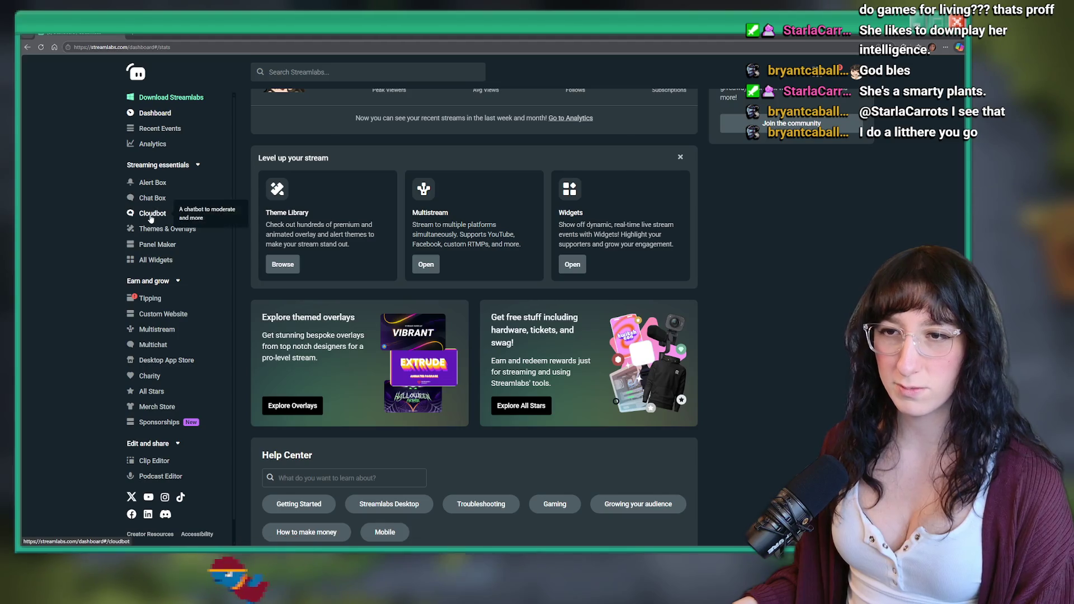
Open Cloudbot's Commands tab listing custom chat commands like !steam, !demo and !itch
{"action": "left_click", "coordinate": [154, 213]}
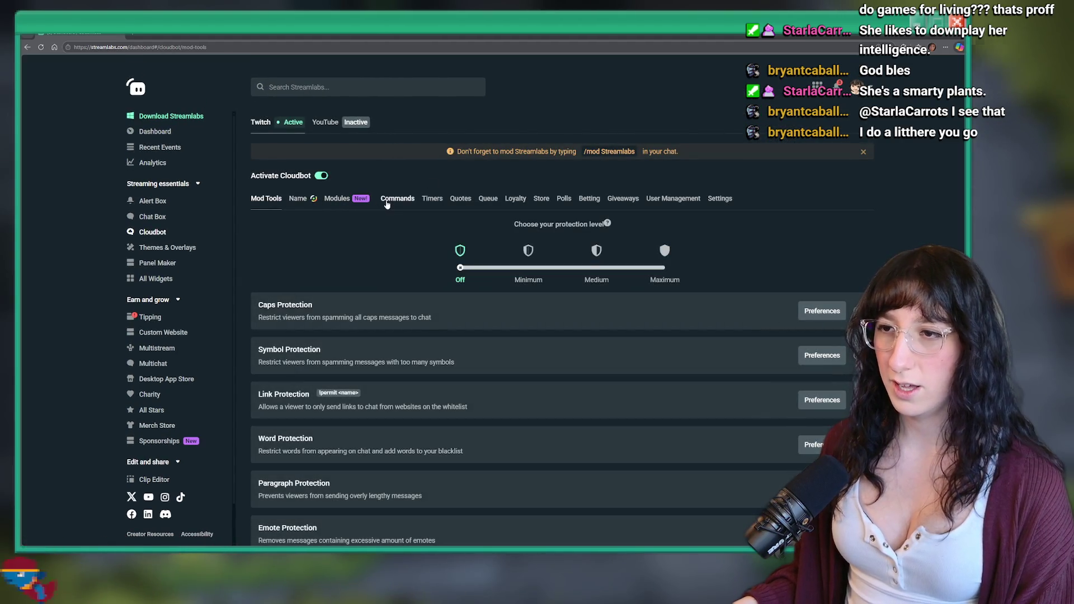
{"action": "left_click", "coordinate": [397, 198]}
{"action": "scroll", "coordinate": [324, 218], "scroll_direction": "down", "scroll_amount": 3}
{"action": "scroll", "coordinate": [344, 166], "scroll_direction": "up", "scroll_amount": 1}
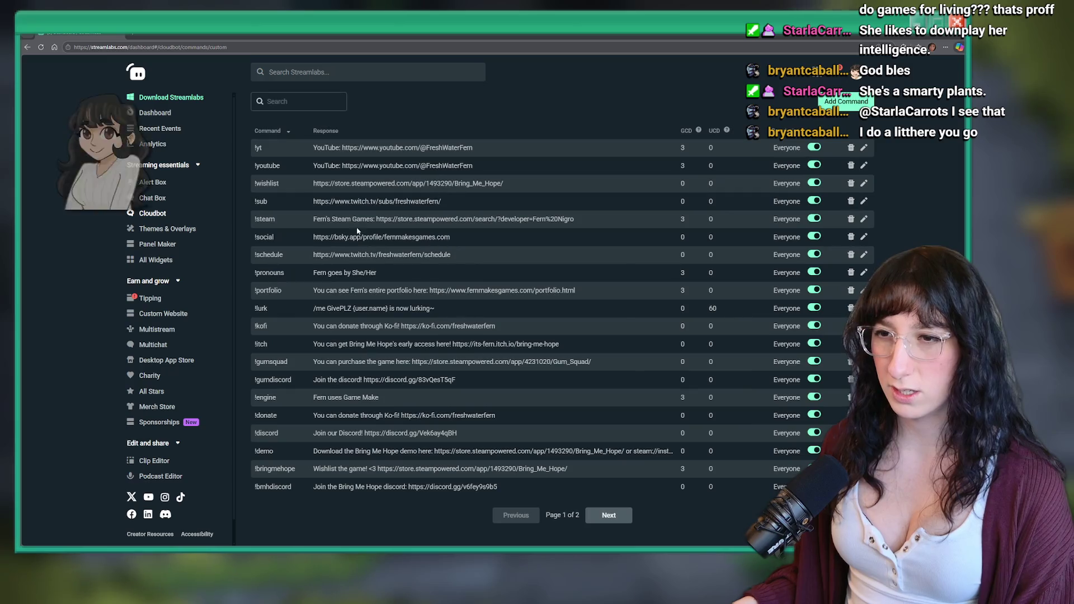
Replace the !steam command's response URL with the pasted fernmakesgames developer page link and confirm
{"action": "left_click", "coordinate": [863, 219]}
{"action": "left_click_drag", "start_coordinate": [507, 302], "coordinate": [495, 293]}
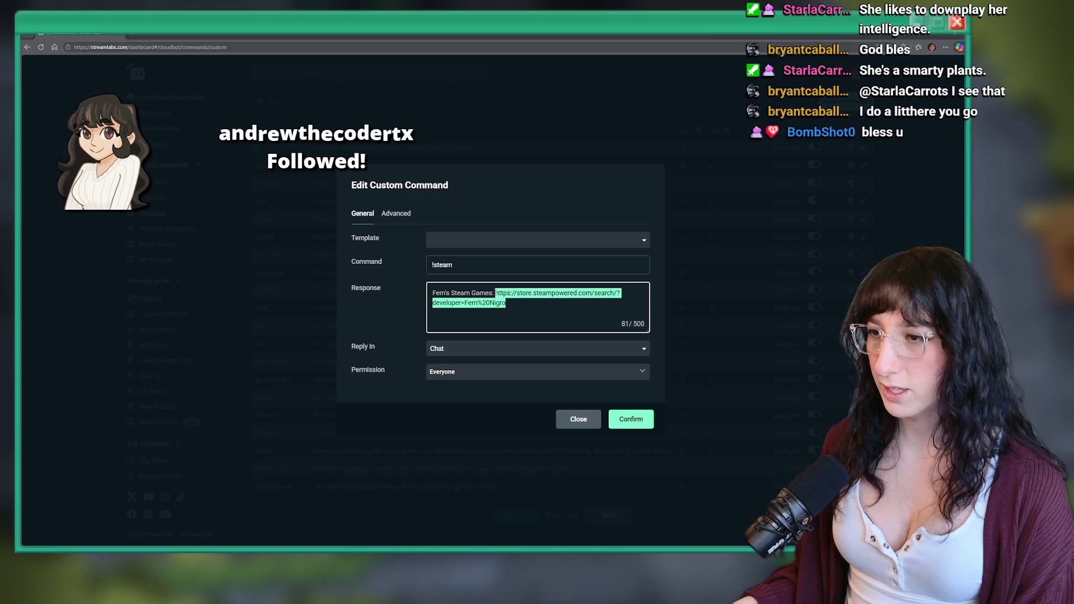
{"action": "type", "text": "https://store.steampowered.com/developer/fernmakesgames"}
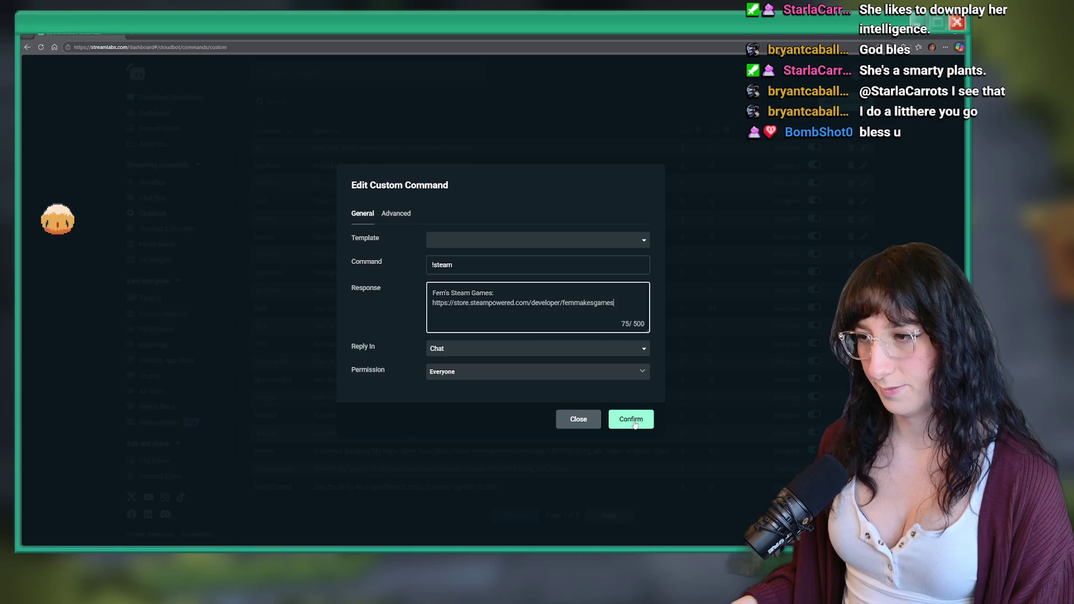
{"action": "left_click", "coordinate": [631, 419]}
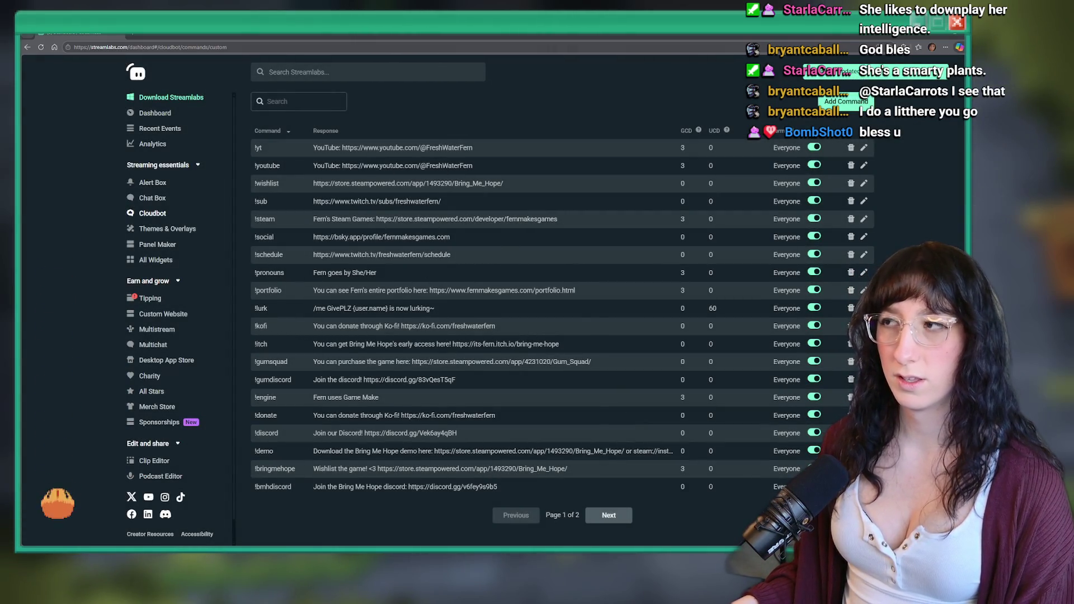
{"action": "key", "text": "alt+Tab"}
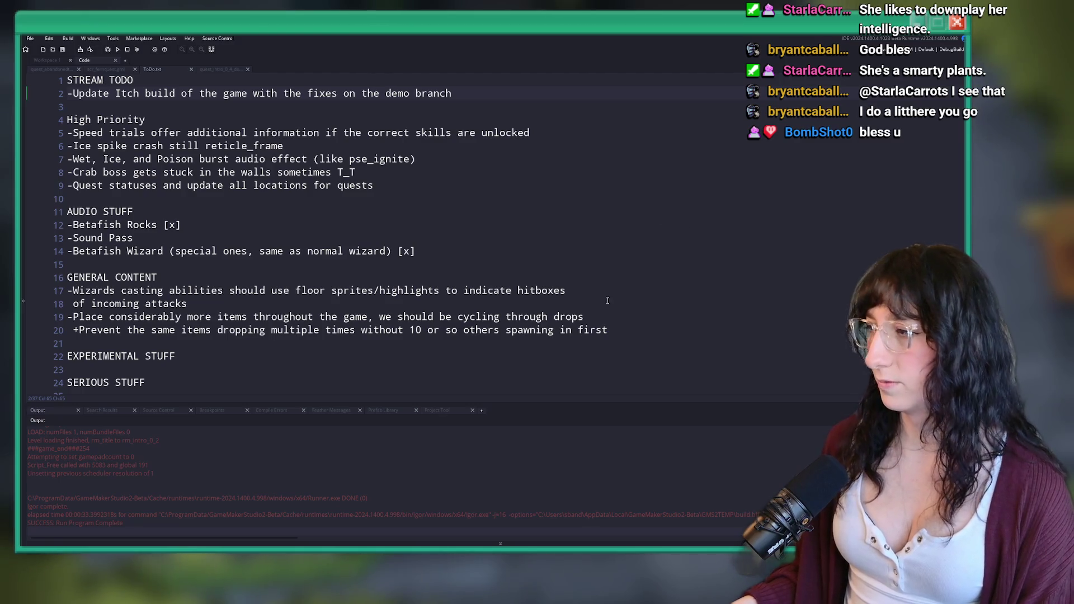
{"action": "left_click", "coordinate": [477, 246]}
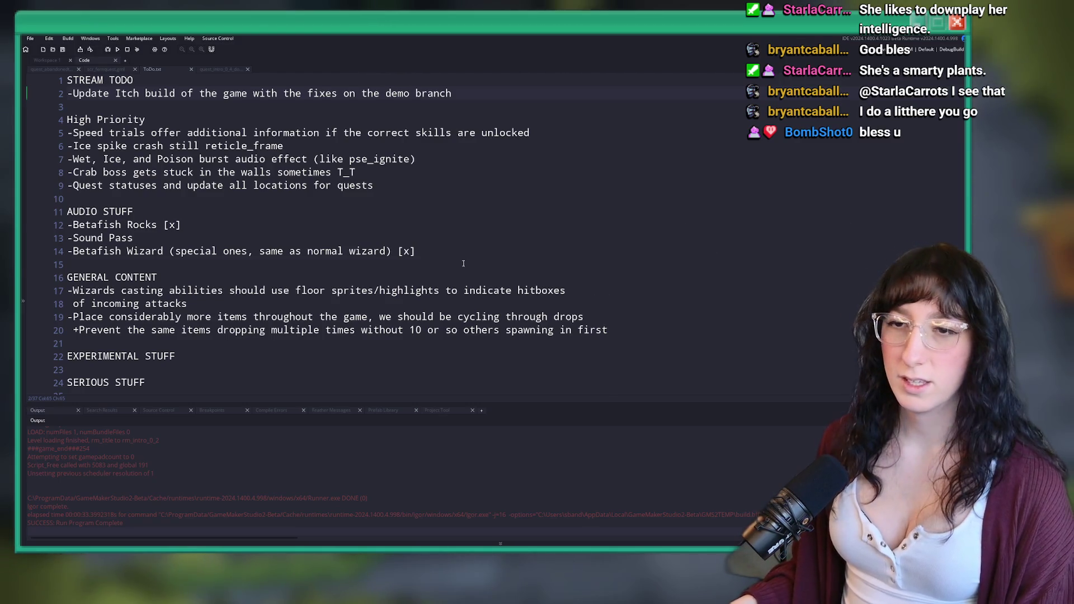
{"action": "key", "text": "Up"}
{"action": "key", "text": "Up"}
{"action": "key", "text": "Up"}
{"action": "key", "text": "Up"}
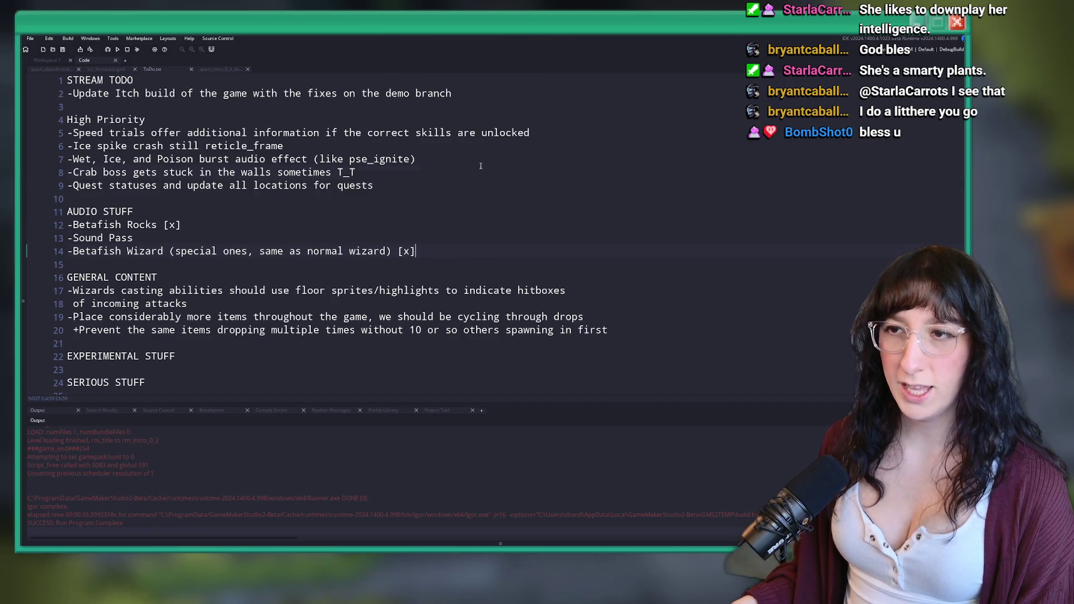
{"action": "left_click", "coordinate": [497, 93]}
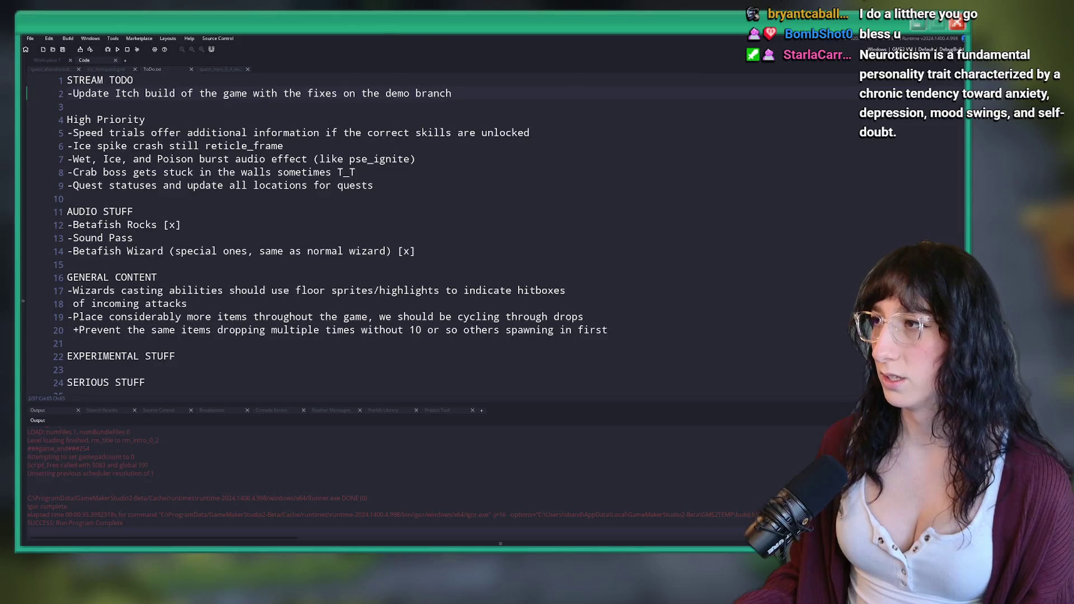
{"action": "left_click", "coordinate": [926, 49]}
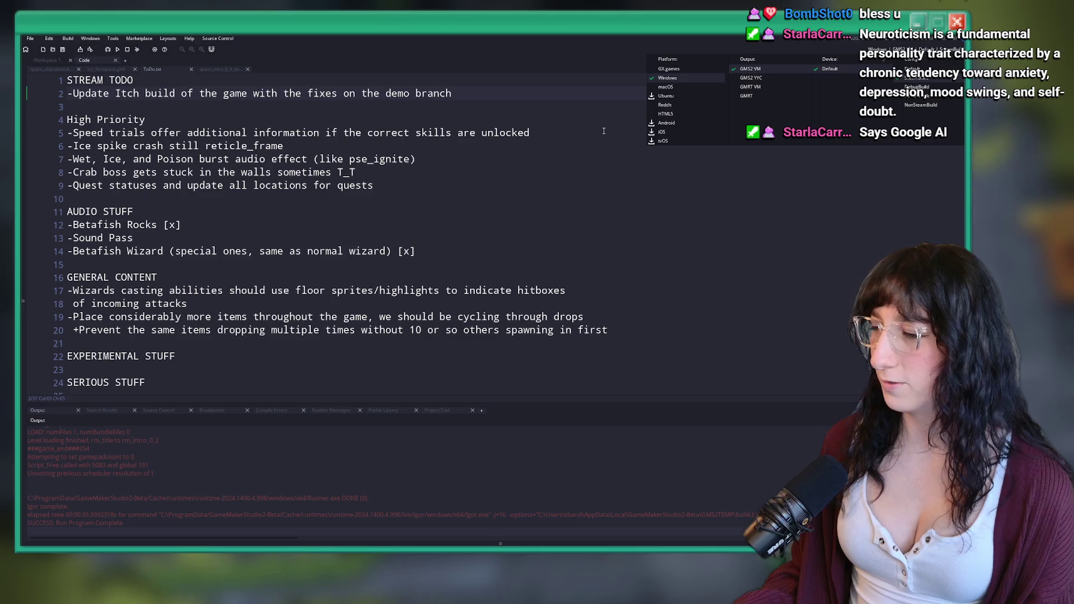
Open the build_options script and review its DemoBuild and DebuggingEnabled macros
{"action": "left_click", "coordinate": [573, 126]}
{"action": "key", "text": "ctrl+t"}
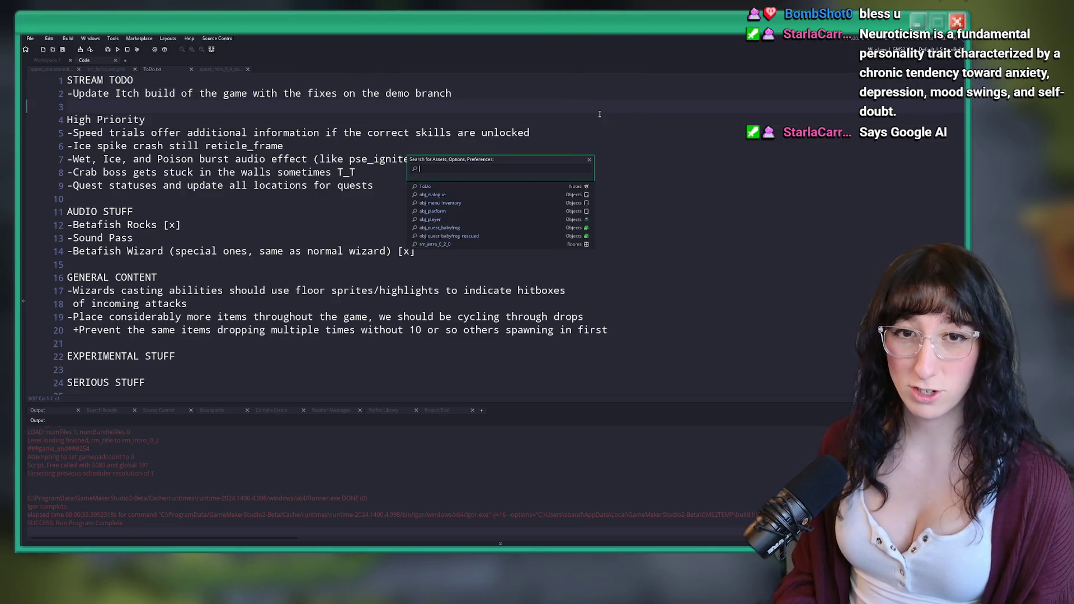
{"action": "type", "text": "build_opt"}
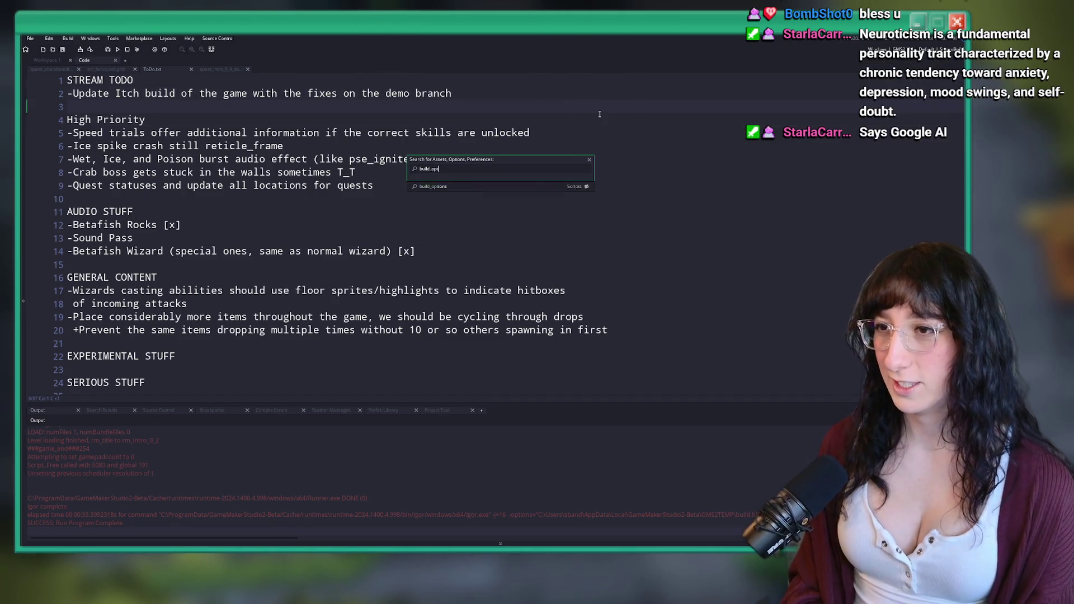
{"action": "key", "text": "Return"}
{"action": "scroll", "coordinate": [193, 318], "scroll_direction": "down", "scroll_amount": 2}
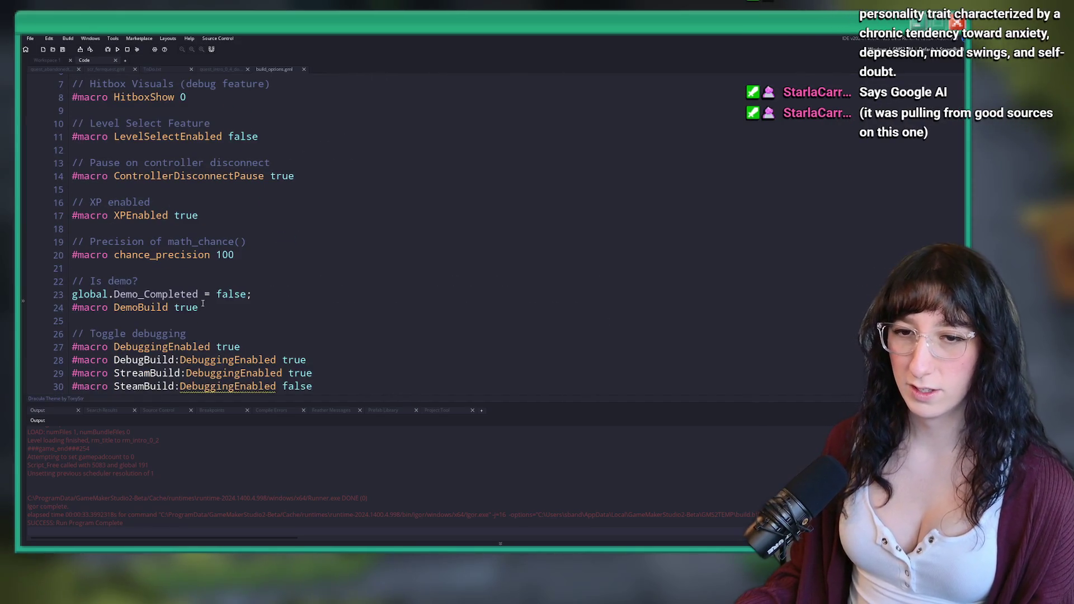
{"action": "scroll", "coordinate": [203, 303], "scroll_direction": "up", "scroll_amount": 2}
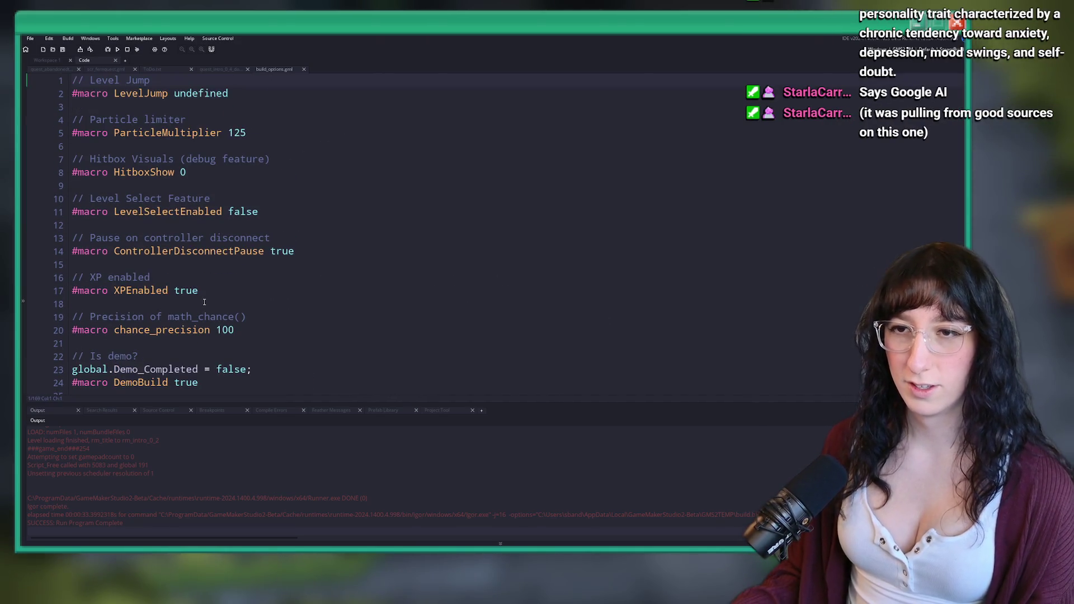
{"action": "scroll", "coordinate": [266, 283], "scroll_direction": "down", "scroll_amount": 3}
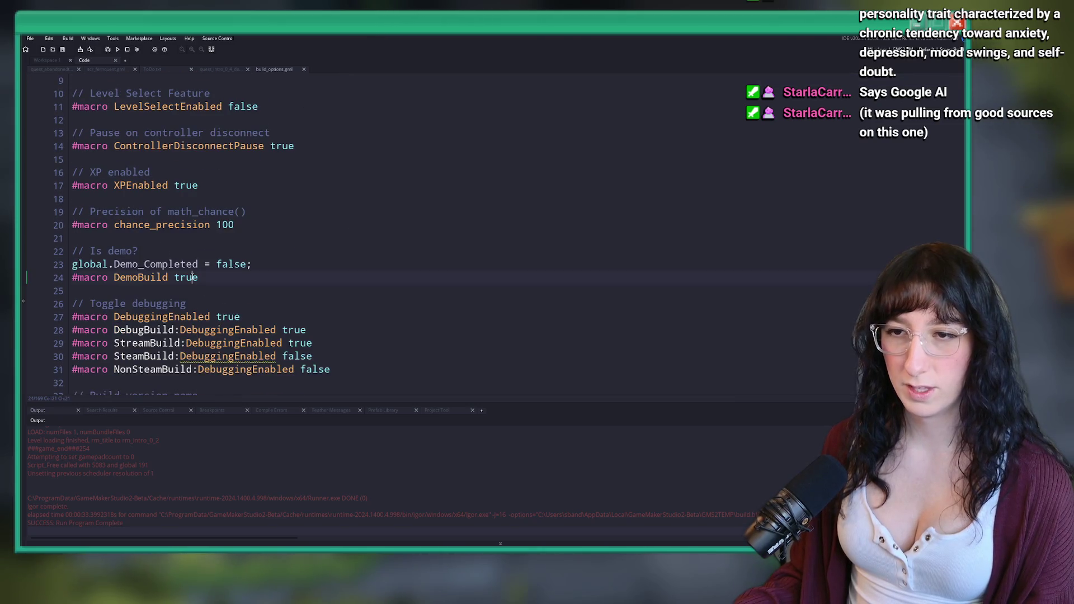
{"action": "key", "text": "End"}
{"action": "left_click", "coordinate": [234, 317]}
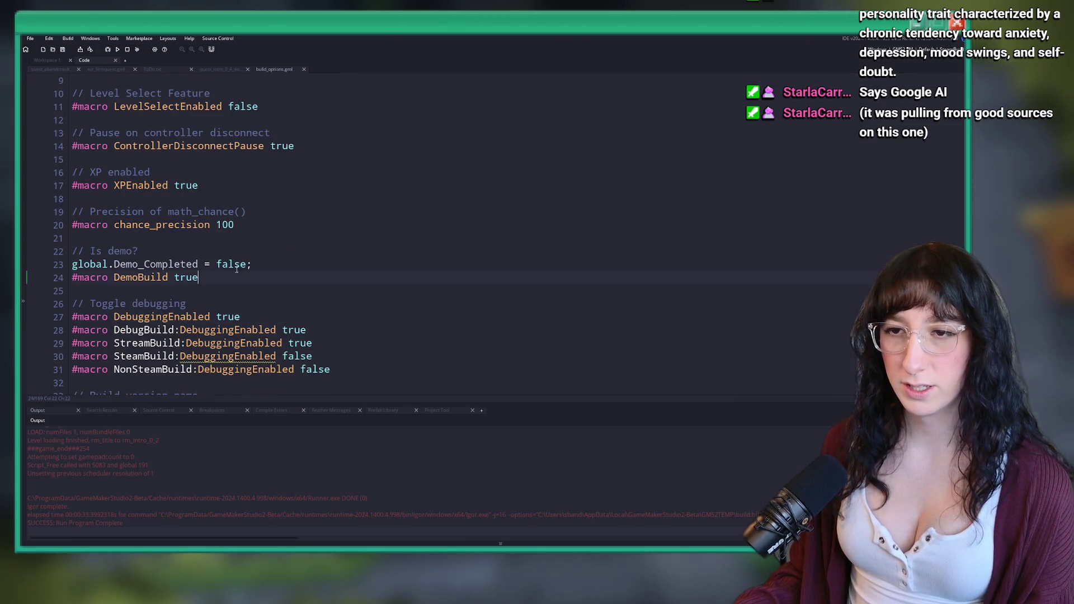
{"action": "scroll", "coordinate": [258, 257], "scroll_direction": "up", "scroll_amount": 1}
{"action": "scroll", "coordinate": [302, 241], "scroll_direction": "down", "scroll_amount": 6}
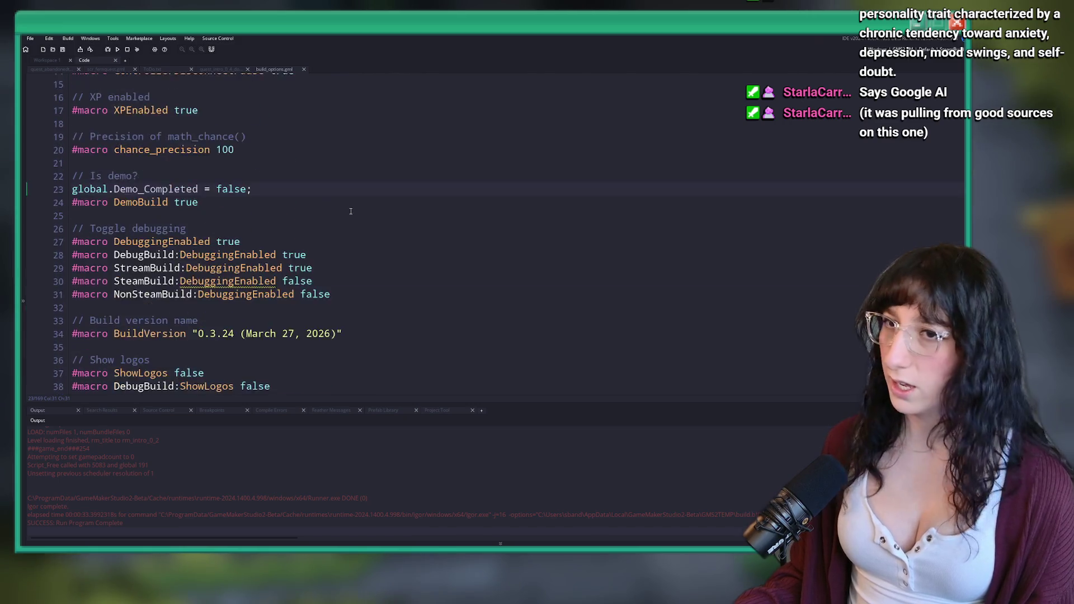
{"action": "scroll", "coordinate": [354, 226], "scroll_direction": "up", "scroll_amount": 5}
{"action": "scroll", "coordinate": [354, 226], "scroll_direction": "up", "scroll_amount": 3}
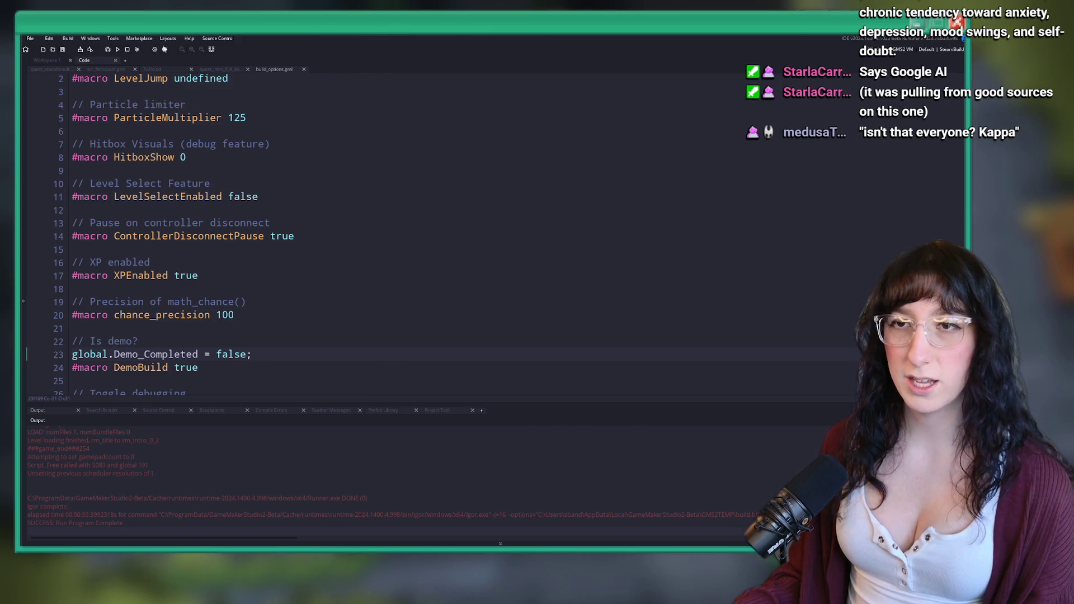
Run Build > Clean to clear the project's compiled build cache
{"action": "left_click", "coordinate": [141, 49]}
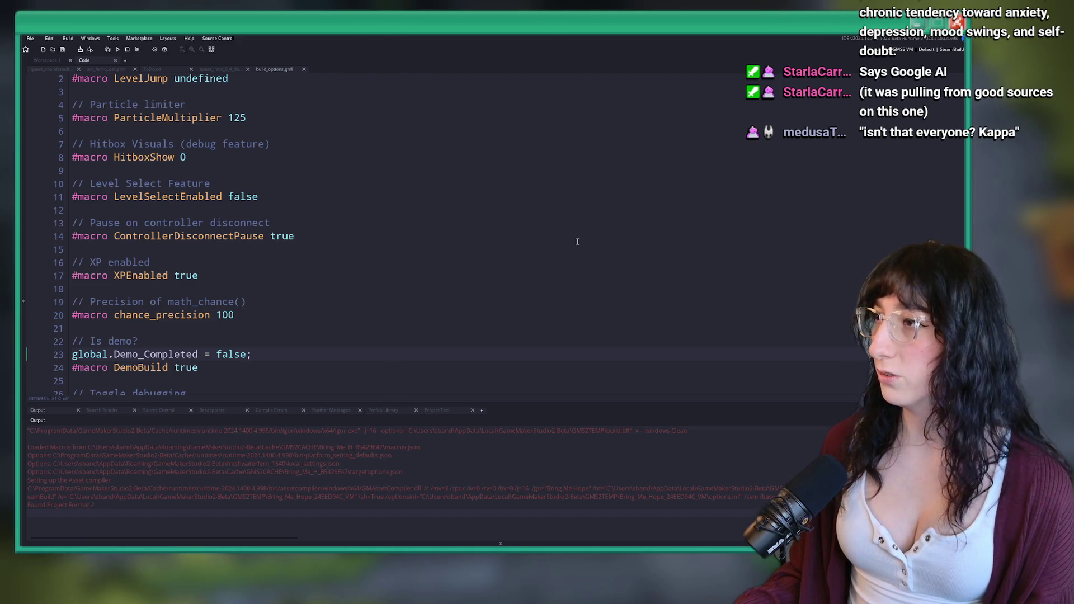
{"action": "left_click", "coordinate": [90, 38]}
{"action": "left_click", "coordinate": [249, 117]}
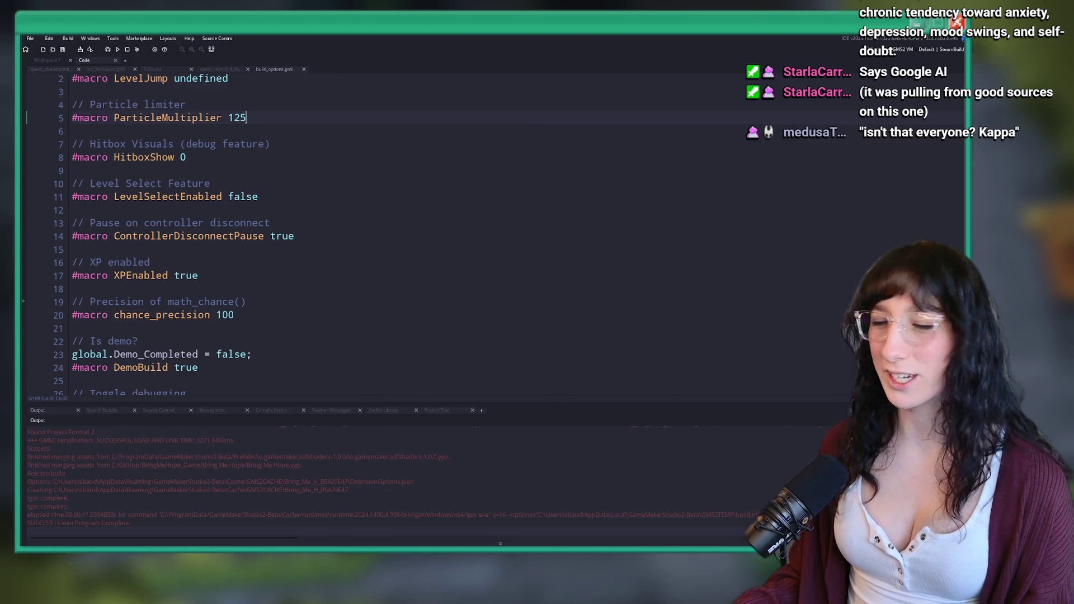
{"action": "left_click", "coordinate": [67, 38]}
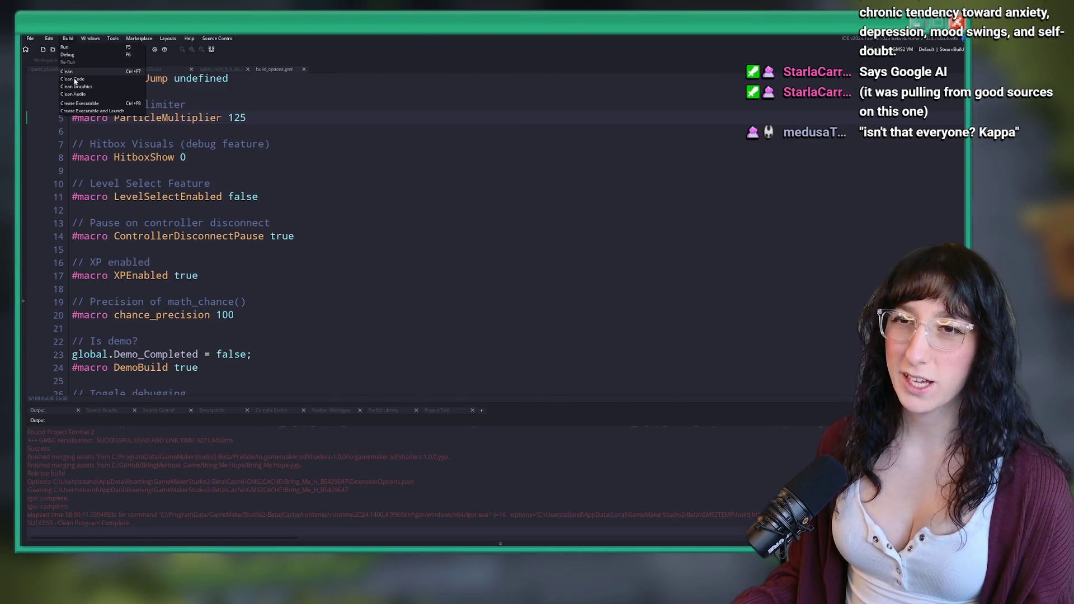
Create an executable as a zip package, saving Bring Me Hope.zip on the Desktop over the old one
{"action": "left_click", "coordinate": [71, 104]}
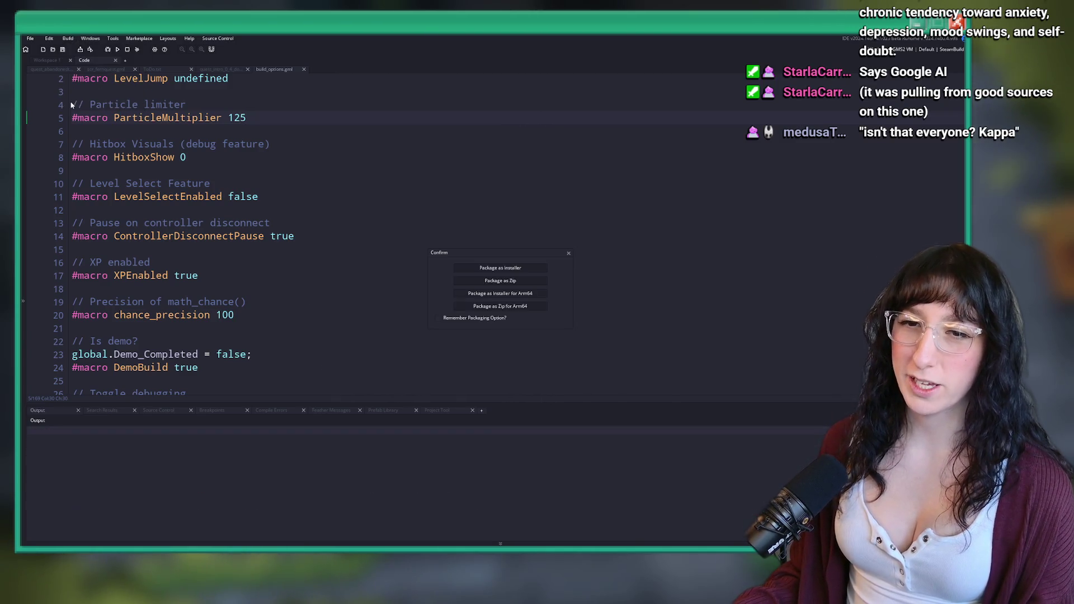
{"action": "left_click", "coordinate": [536, 284]}
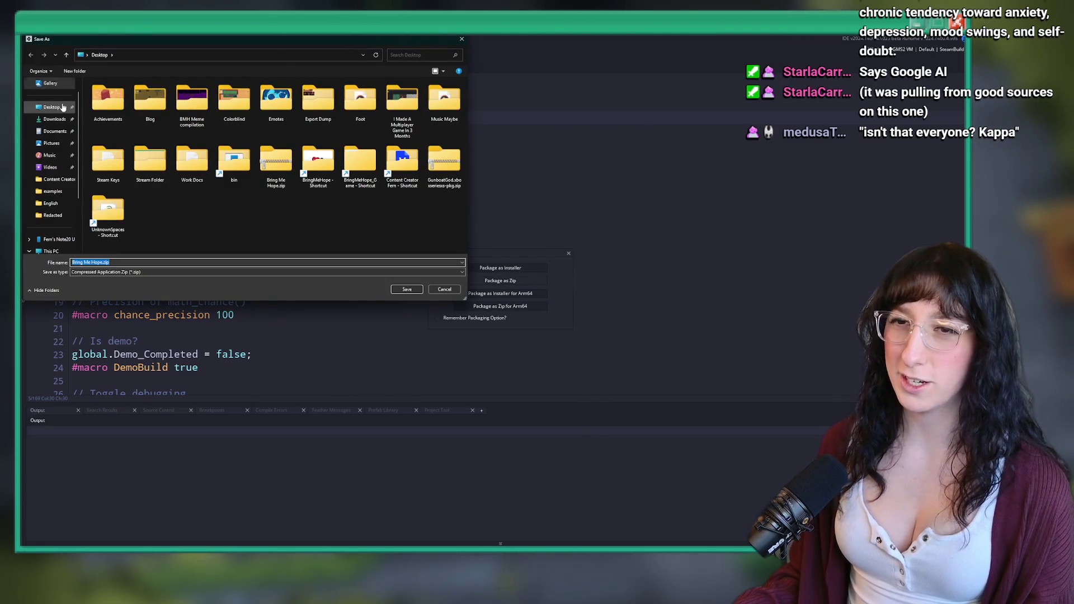
{"action": "left_click", "coordinate": [63, 107]}
{"action": "left_click", "coordinate": [406, 290]}
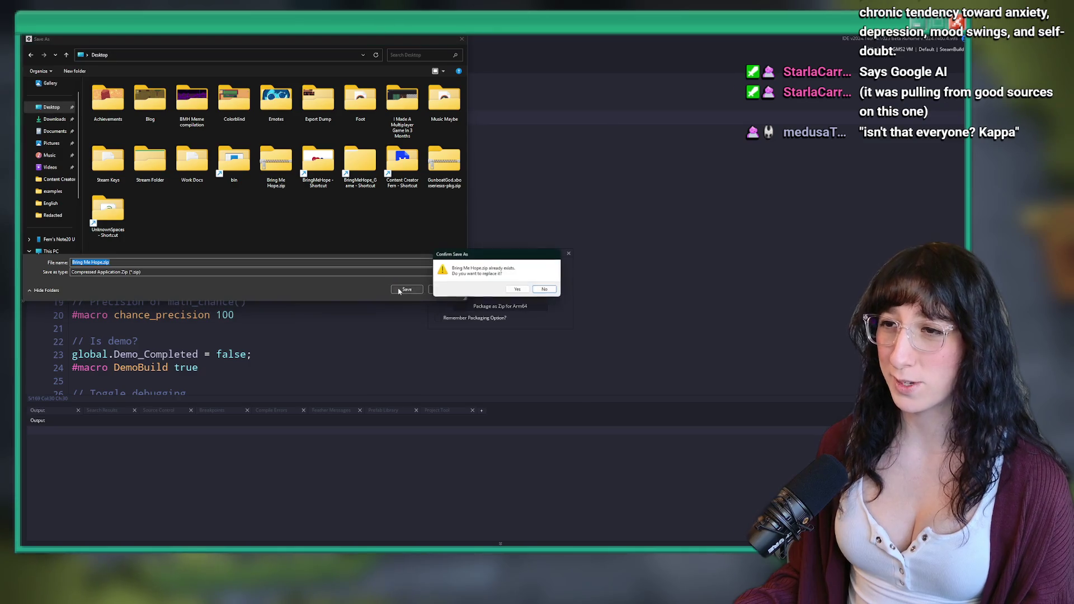
{"action": "left_click", "coordinate": [521, 291]}
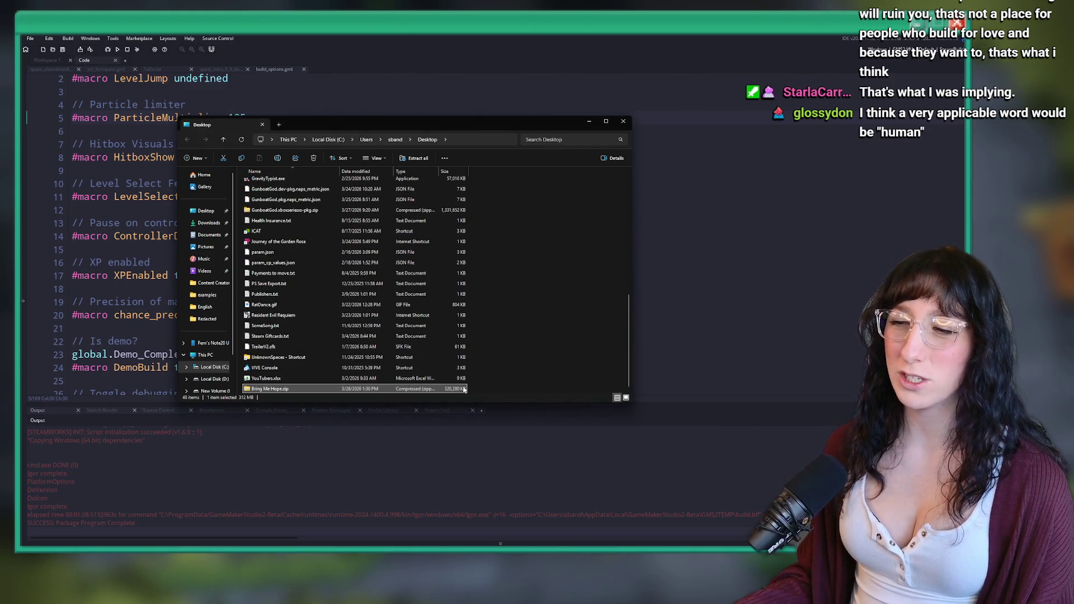
Browse the contents of Bring Me Hope.zip, then go back to the Desktop and select it
{"action": "double_click", "coordinate": [464, 389]}
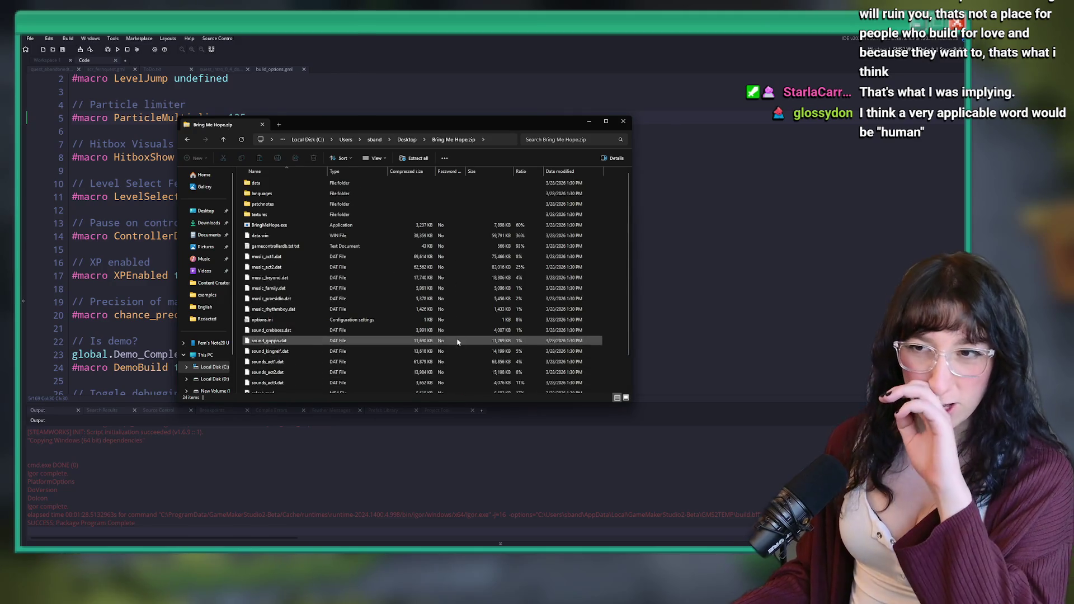
{"action": "left_click", "coordinate": [188, 140]}
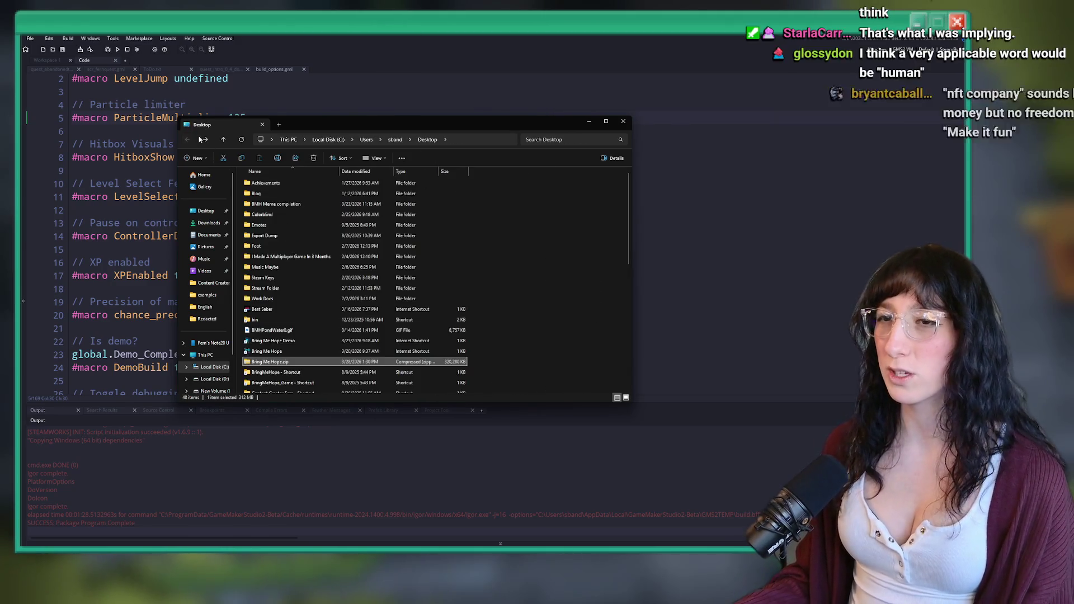
{"action": "left_click", "coordinate": [205, 140]}
{"action": "left_click", "coordinate": [188, 140]}
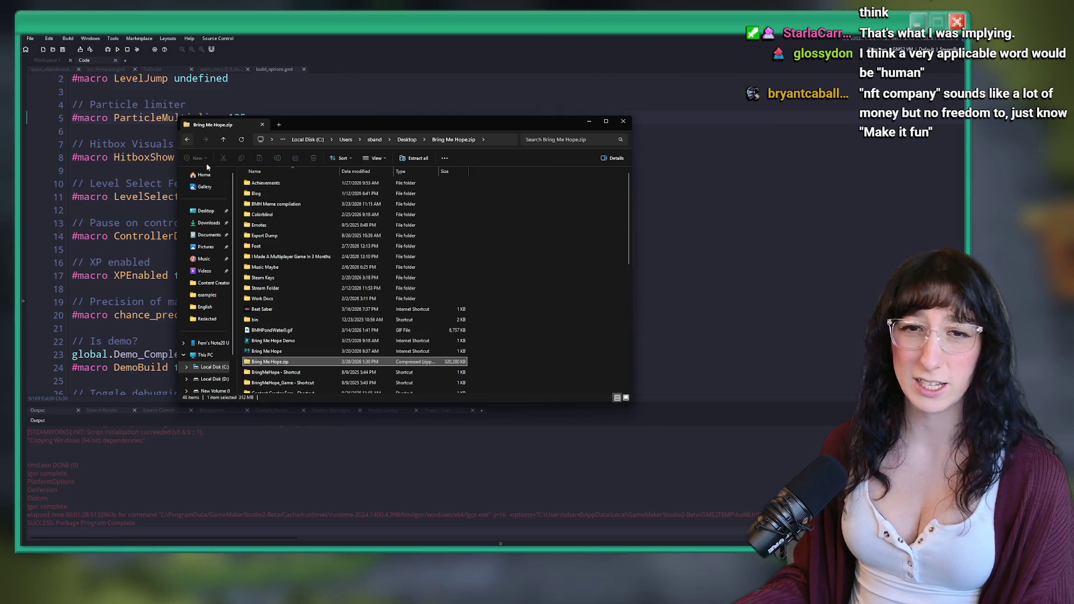
{"action": "key", "text": "Down"}
{"action": "key", "text": "Down"}
{"action": "key", "text": "Down"}
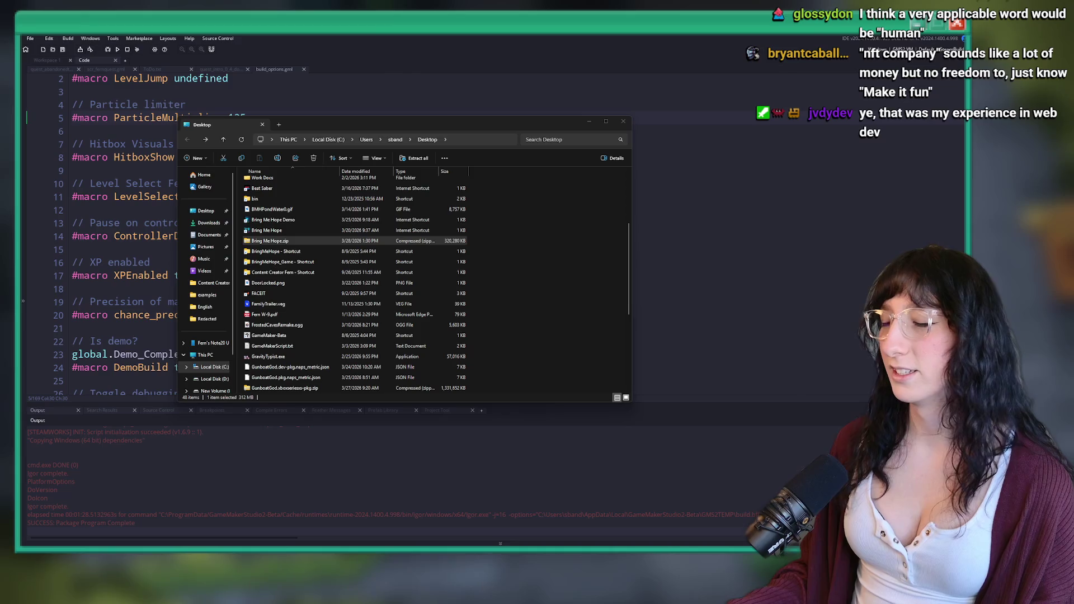
{"action": "key", "text": "alt+Tab"}
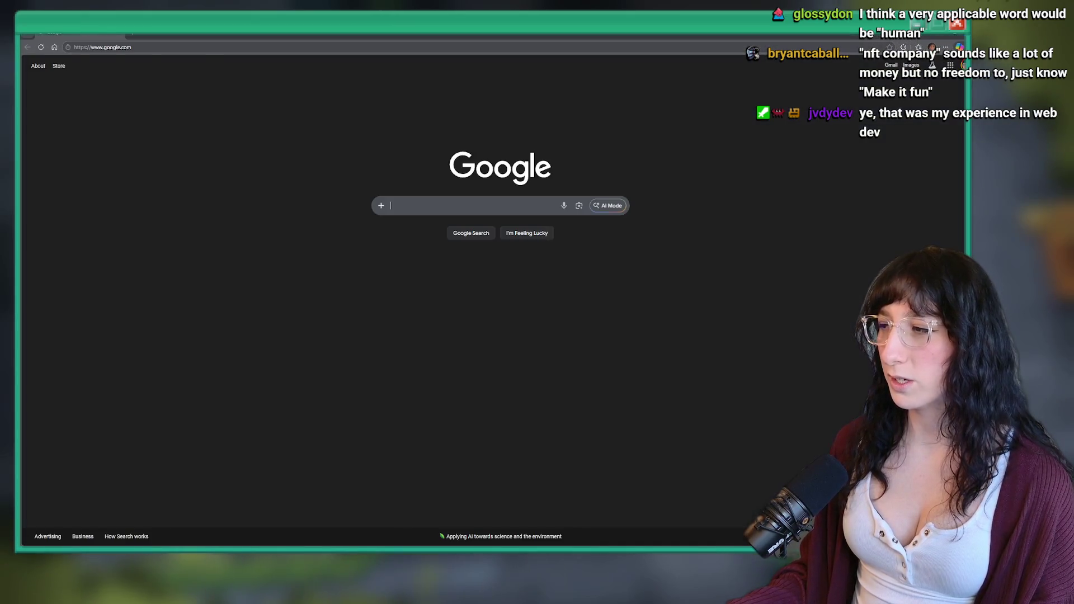
Close the stray Chrome window and bring the Explorer Desktop listing to the front
{"action": "key", "text": "alt+Tab"}
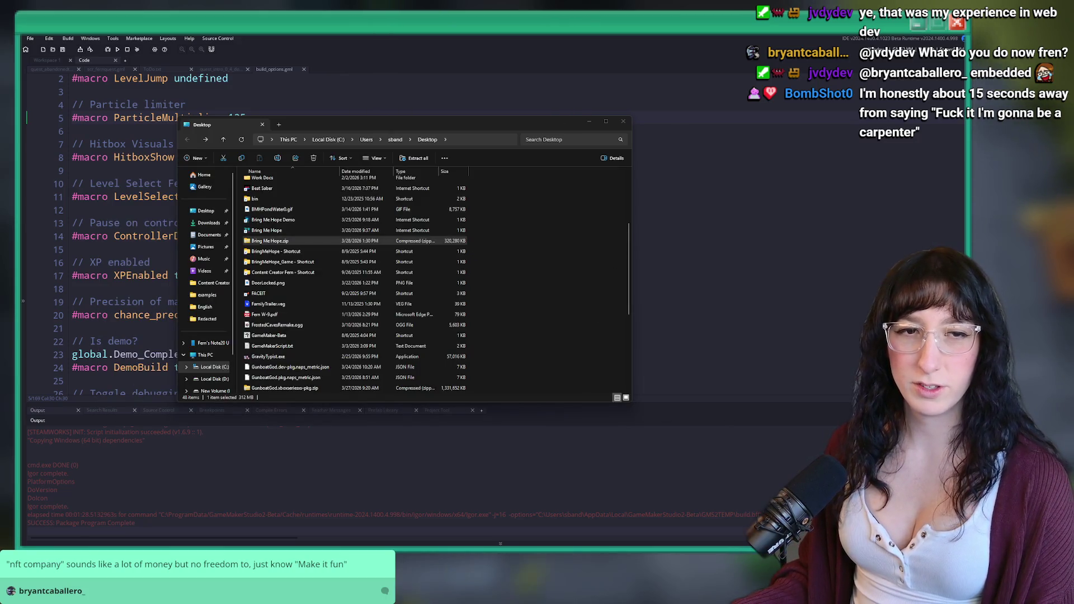
{"action": "left_click", "coordinate": [504, 240]}
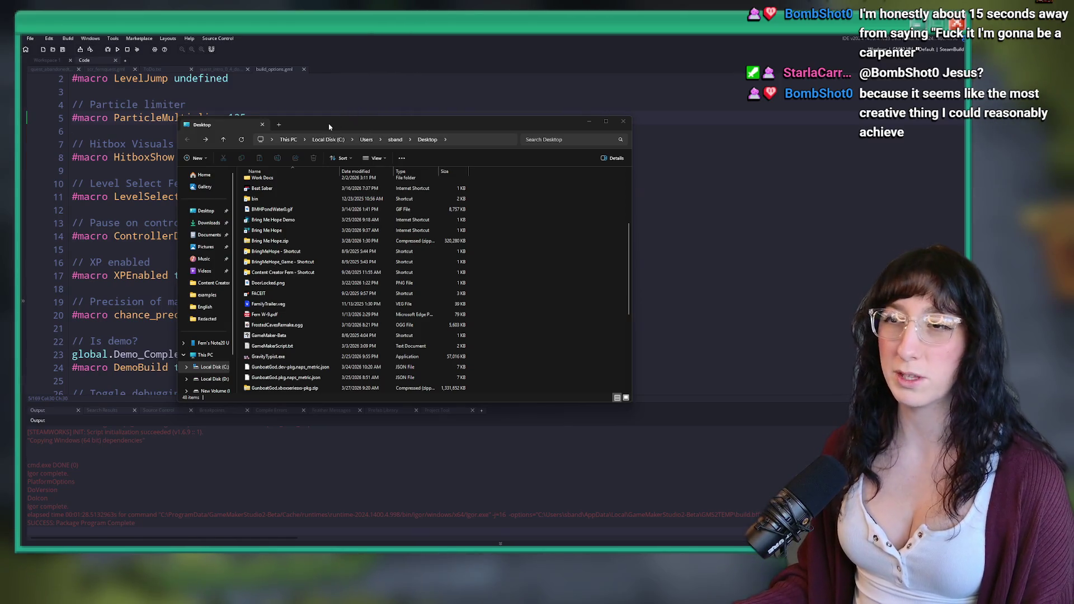
Close the Explorer Desktop window to reveal GameMaker's build_options.gml
{"action": "key", "text": "alt+Tab"}
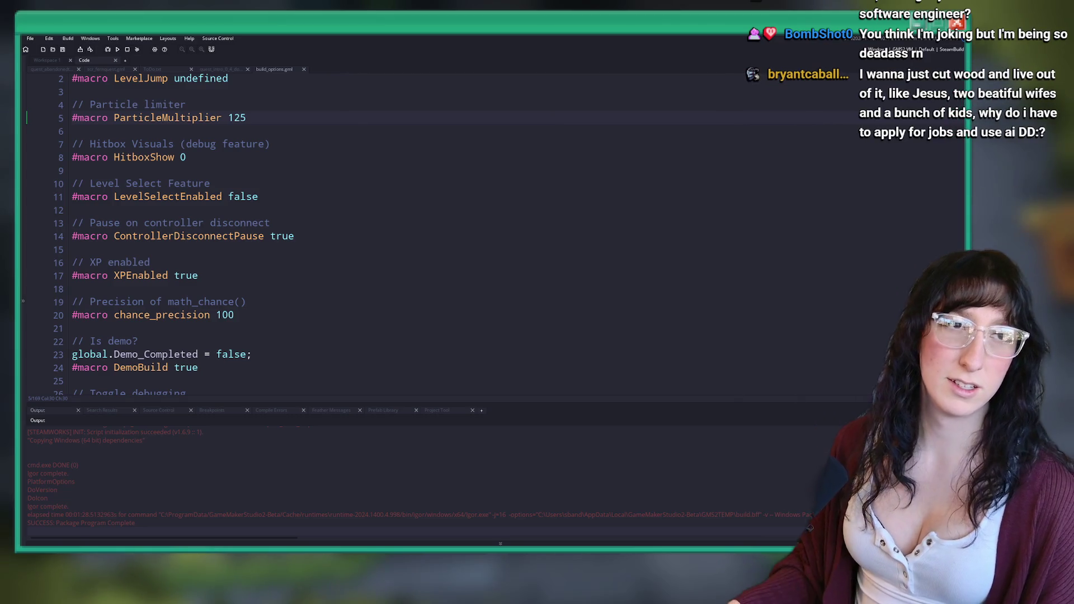
{"action": "key", "text": "alt+Tab"}
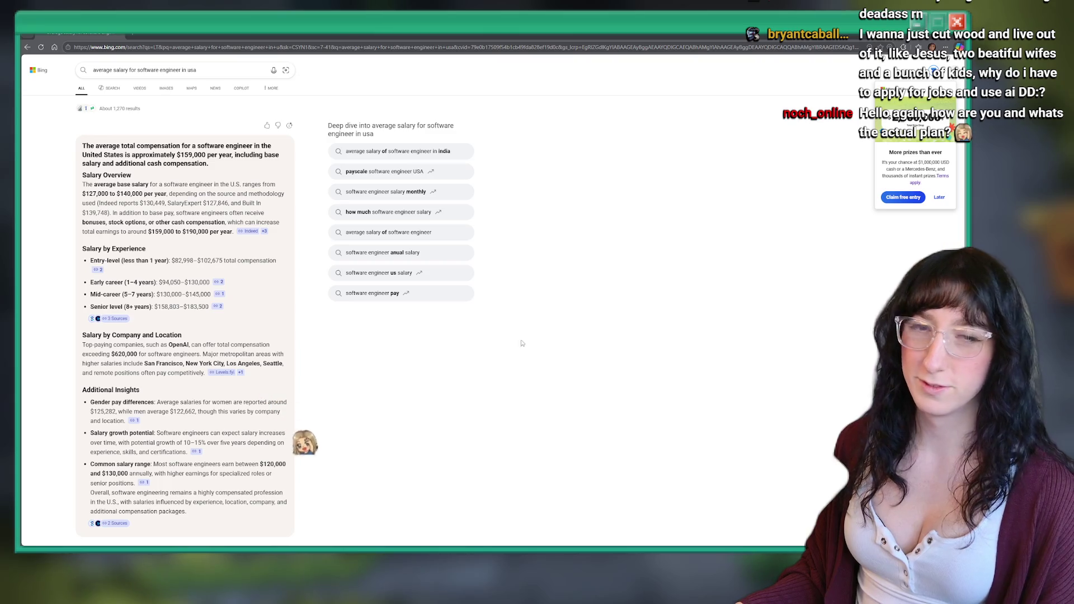
Launch Calculator and compute 1680 × 4 = 6,720
{"action": "key", "text": "super"}
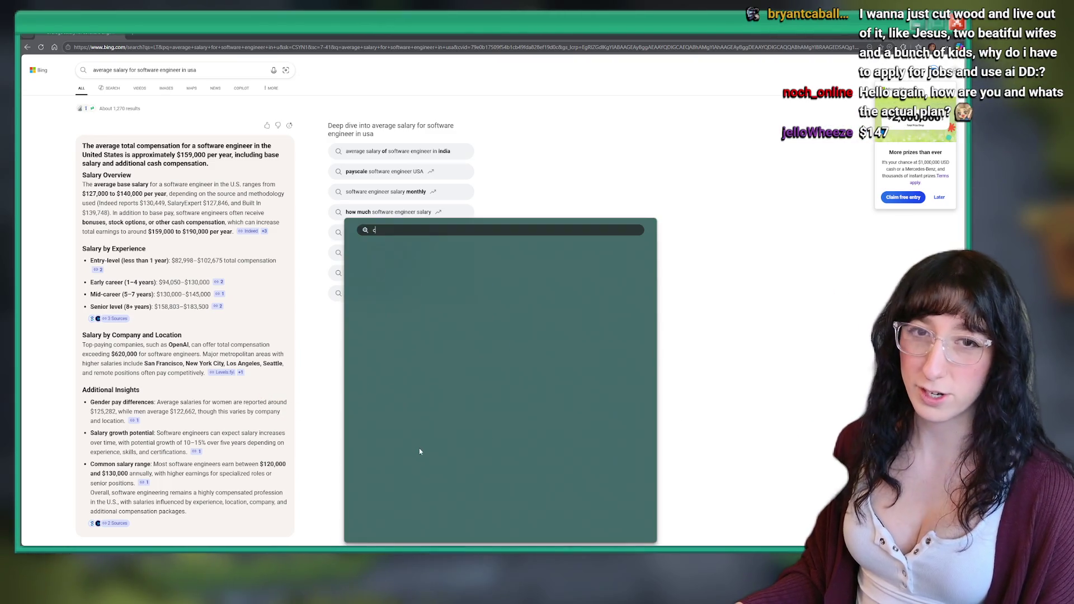
{"action": "left_click", "coordinate": [418, 286]}
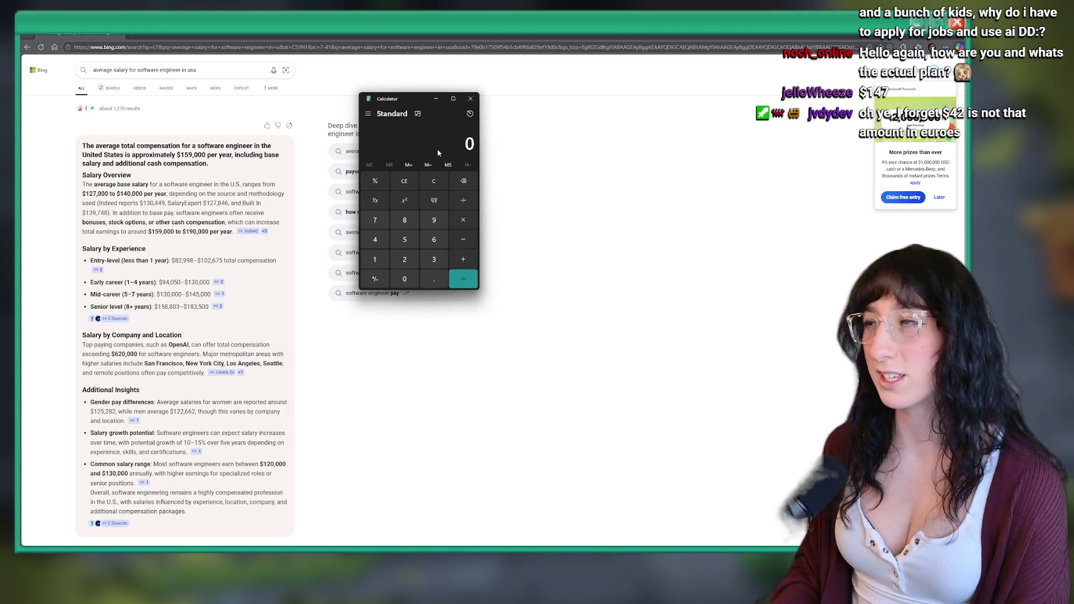
{"action": "type", "text": "42"}
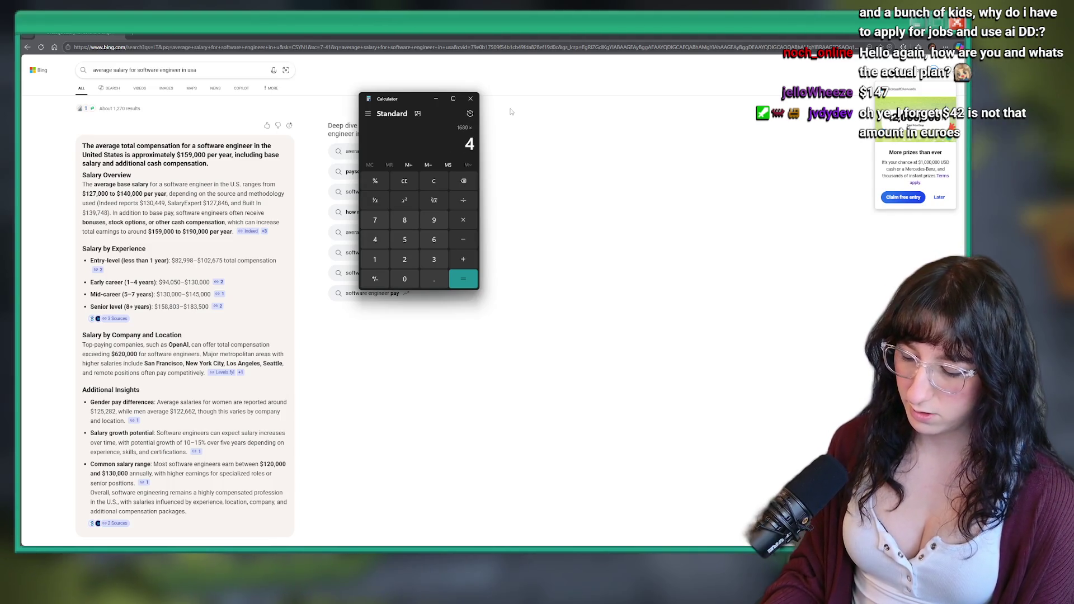
{"action": "key", "text": "Return"}
{"action": "left_click", "coordinate": [472, 142]}
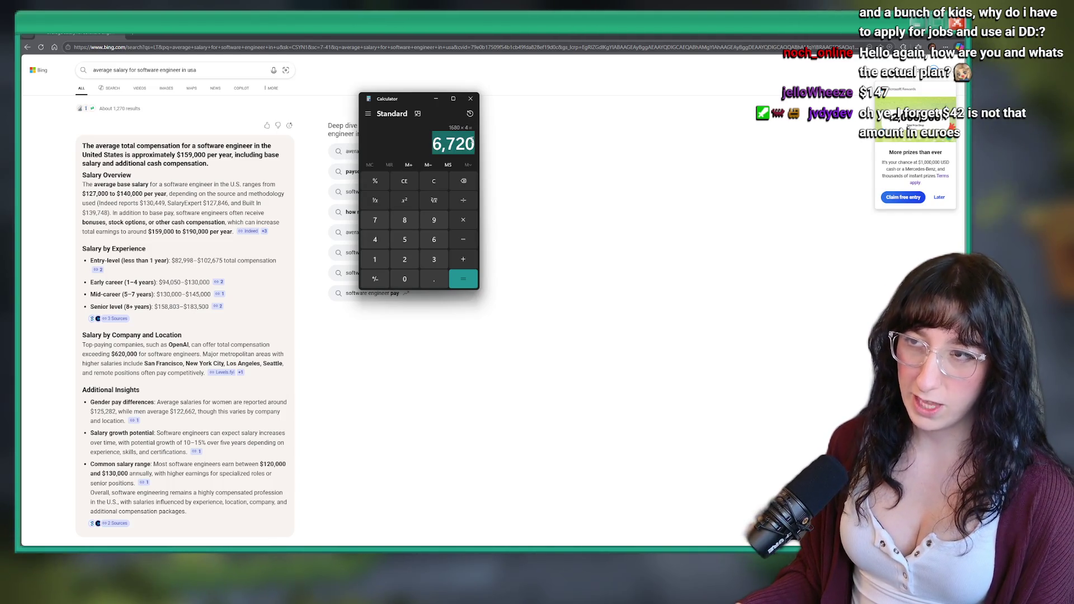
{"action": "left_click", "coordinate": [441, 138]}
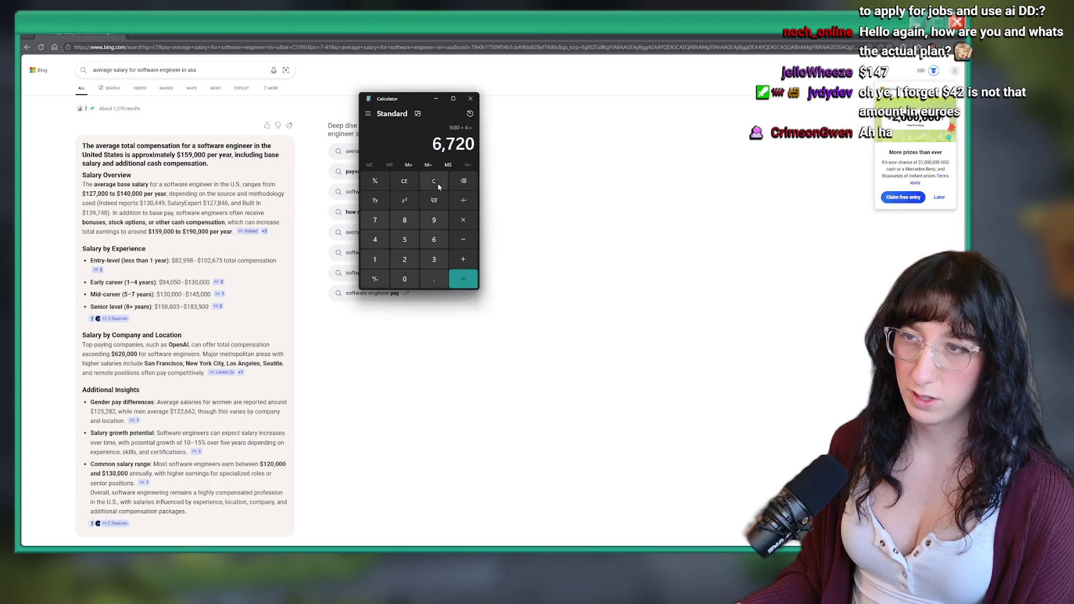
Compute 7200 × 12 = 86,400, then clear the calculator to 0
{"action": "type", "text": "7200"}
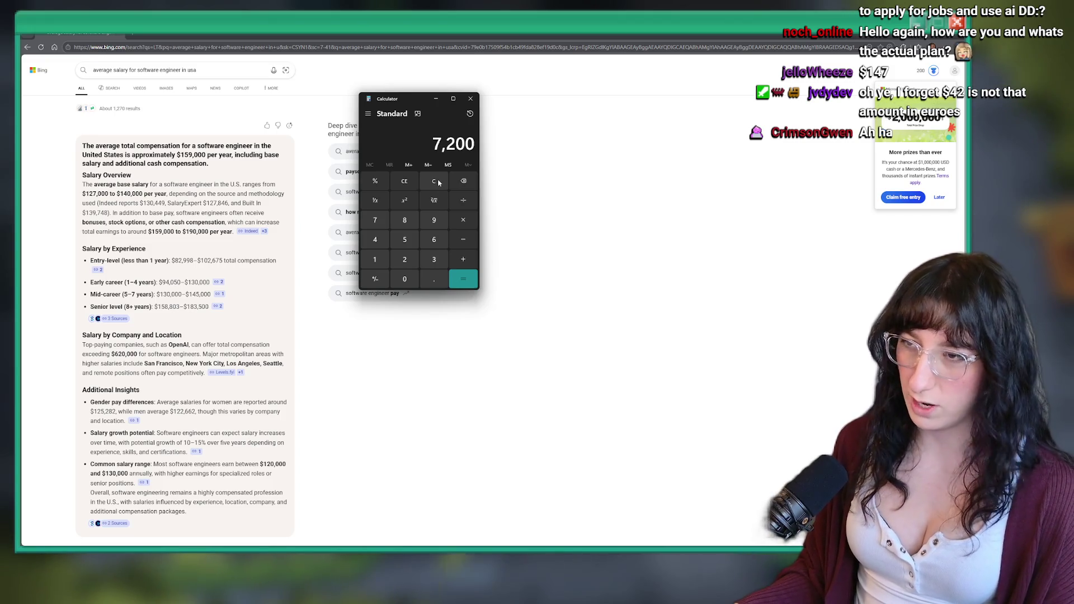
{"action": "type", "text": "*12"}
{"action": "key", "text": "Return"}
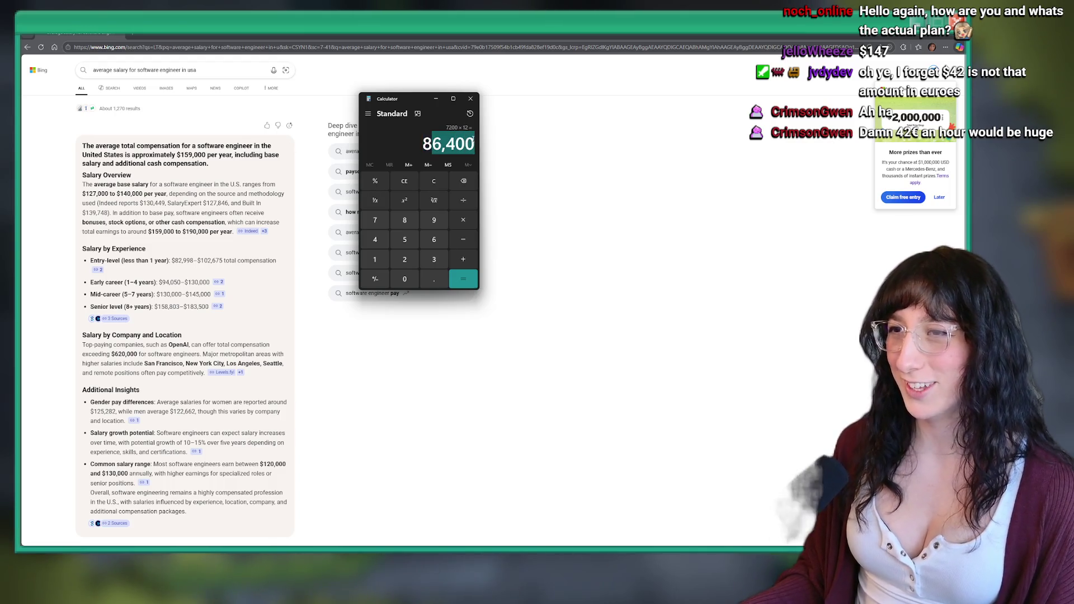
{"action": "left_click", "coordinate": [433, 141]}
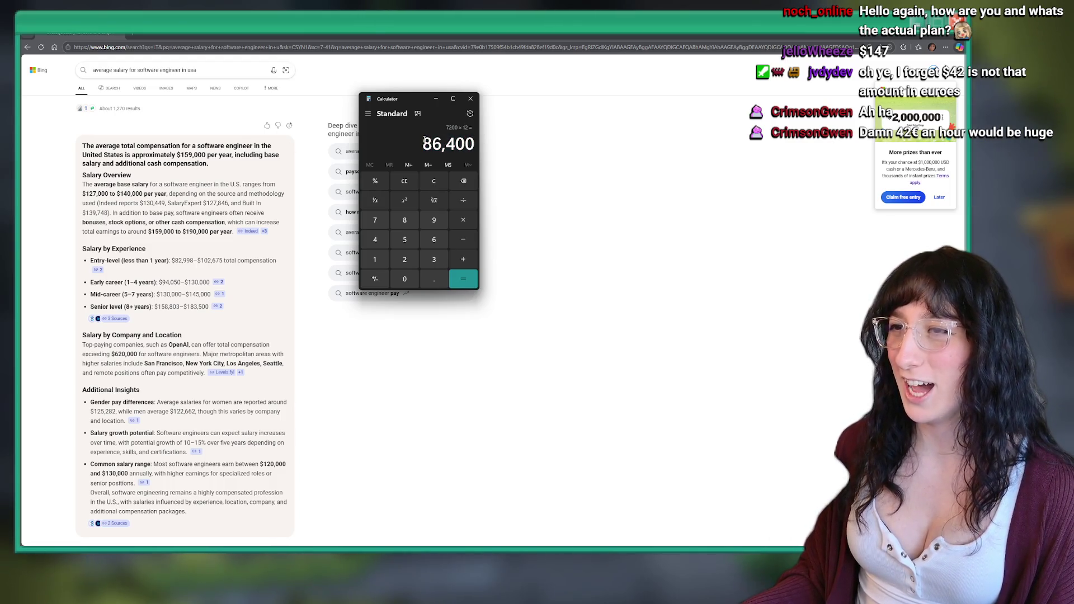
{"action": "left_click", "coordinate": [438, 182]}
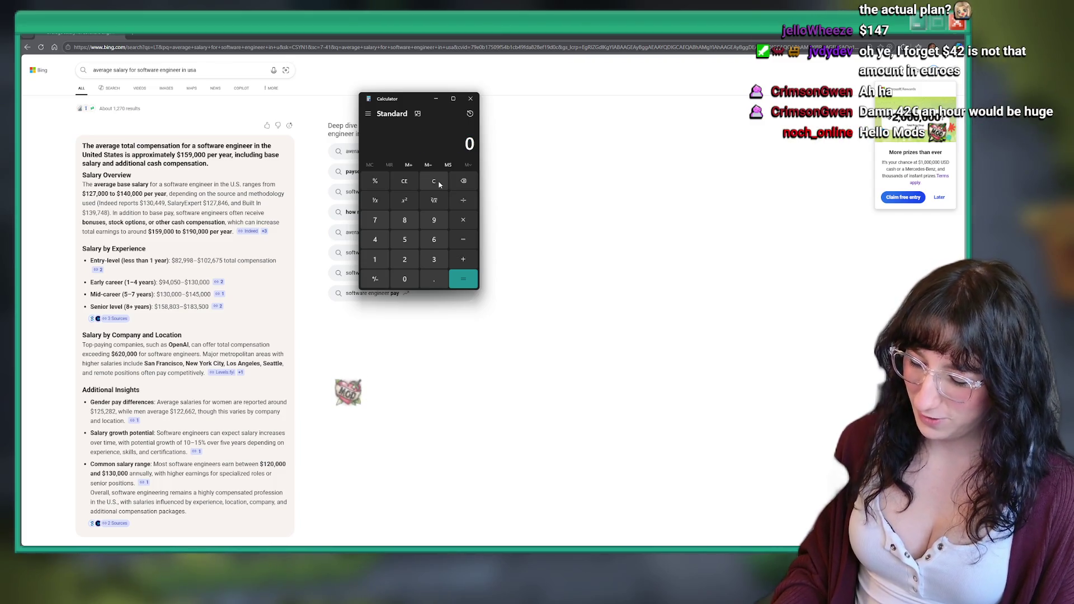
Compute 550 × 12, then subtract 6,600 from 86,400
{"action": "type", "text": "50"}
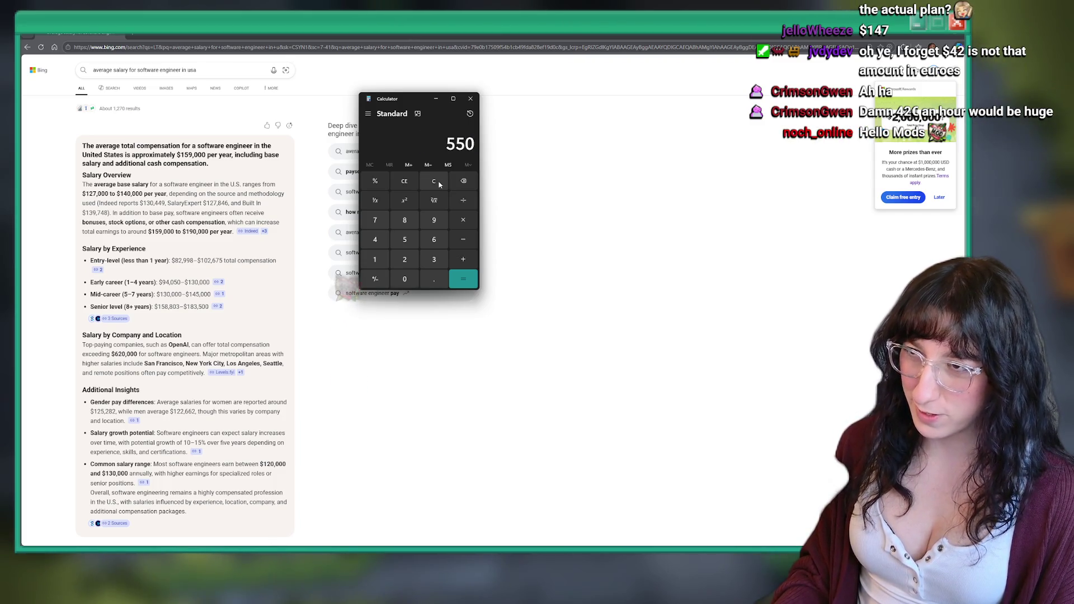
{"action": "type", "text": "*12"}
{"action": "key", "text": "Return"}
{"action": "type", "text": "86400"}
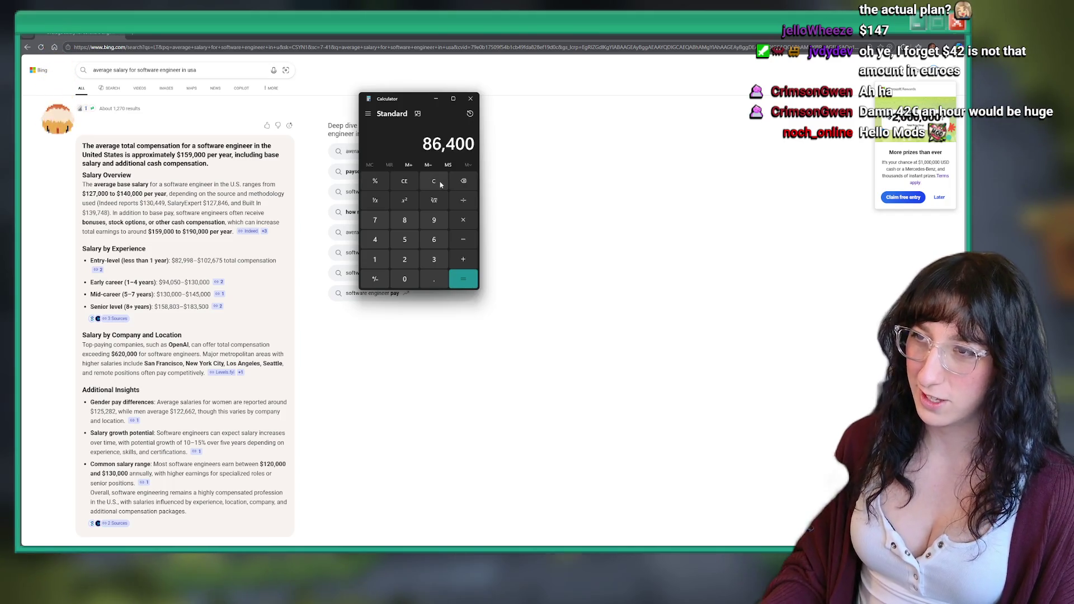
{"action": "type", "text": "/6.6"}
{"action": "key", "text": "BackSpace"}
{"action": "key", "text": "BackSpace"}
{"action": "type", "text": "6"}
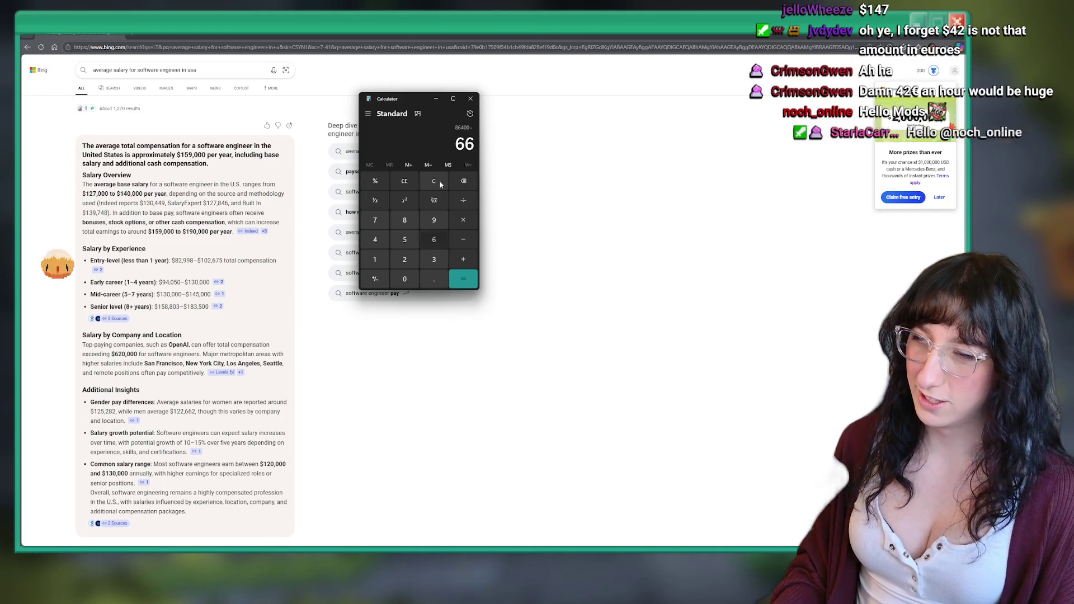
{"action": "type", "text": "00"}
{"action": "key", "text": "Return"}
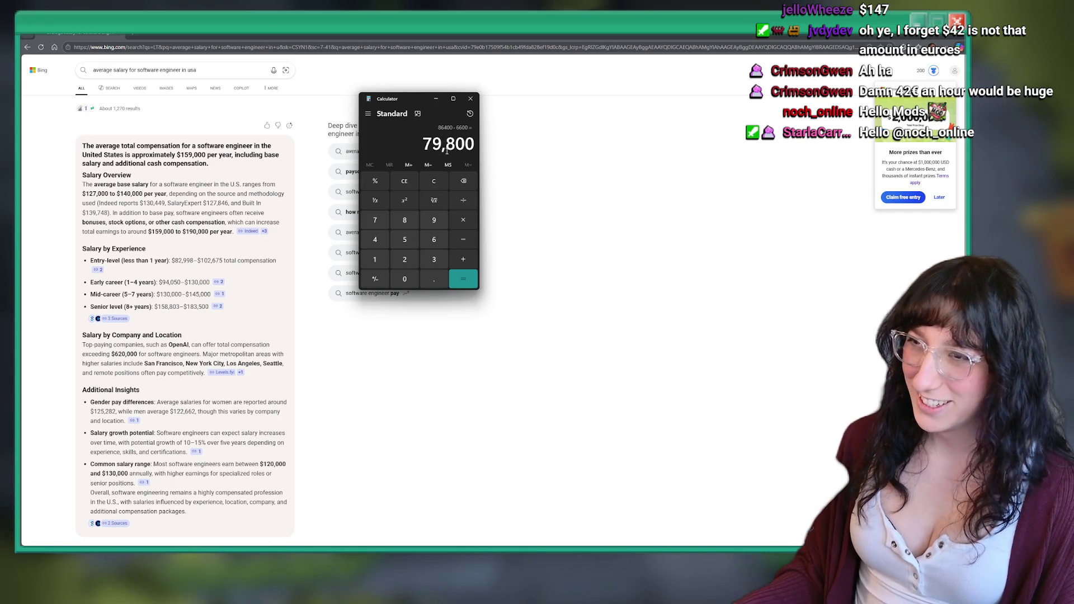
Calculate 86400 × 0.7 − 6600 = 53,880, select the result, and close Calculator
{"action": "type", "text": "86"}
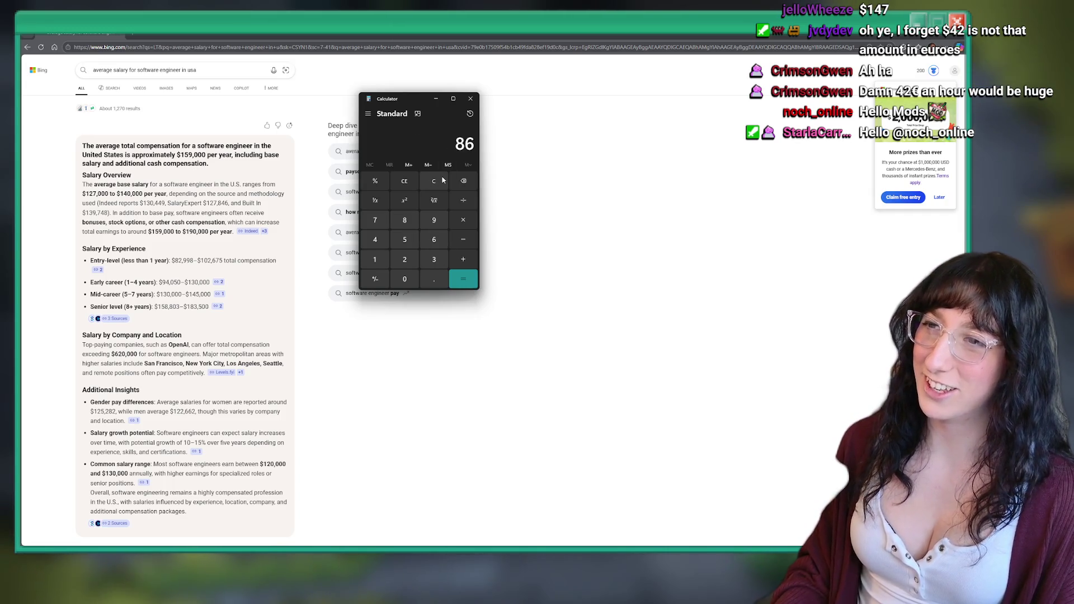
{"action": "type", "text": "40"}
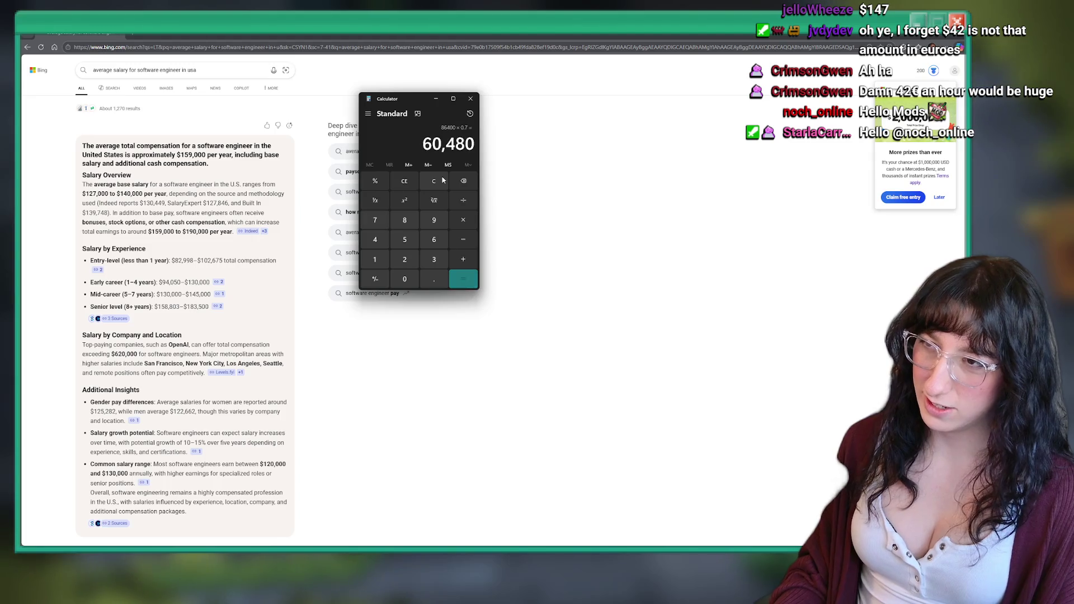
{"action": "type", "text": "-63"}
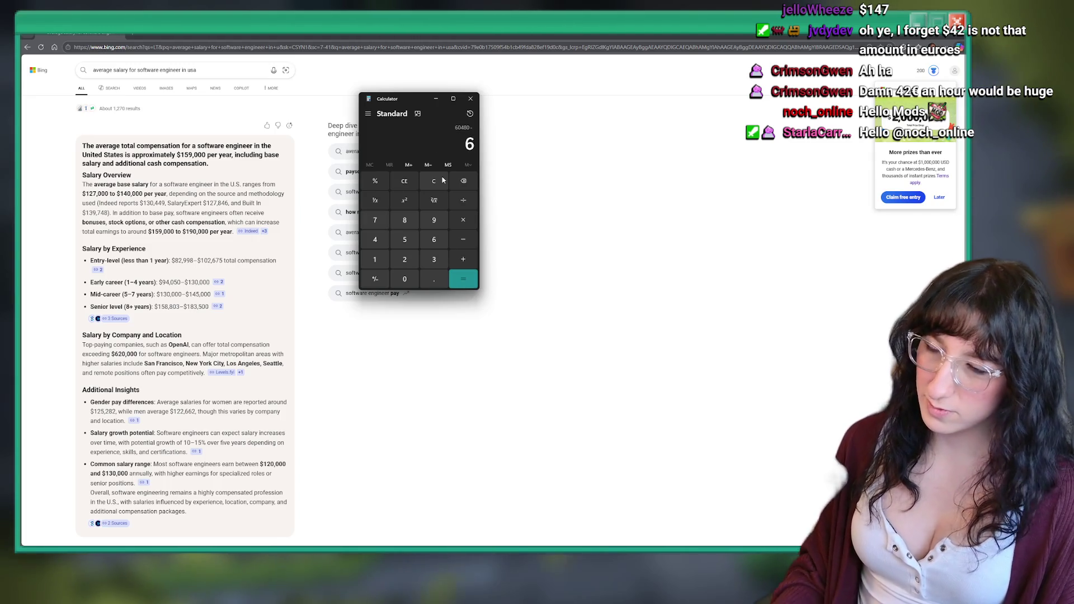
{"action": "double_click", "coordinate": [438, 147]}
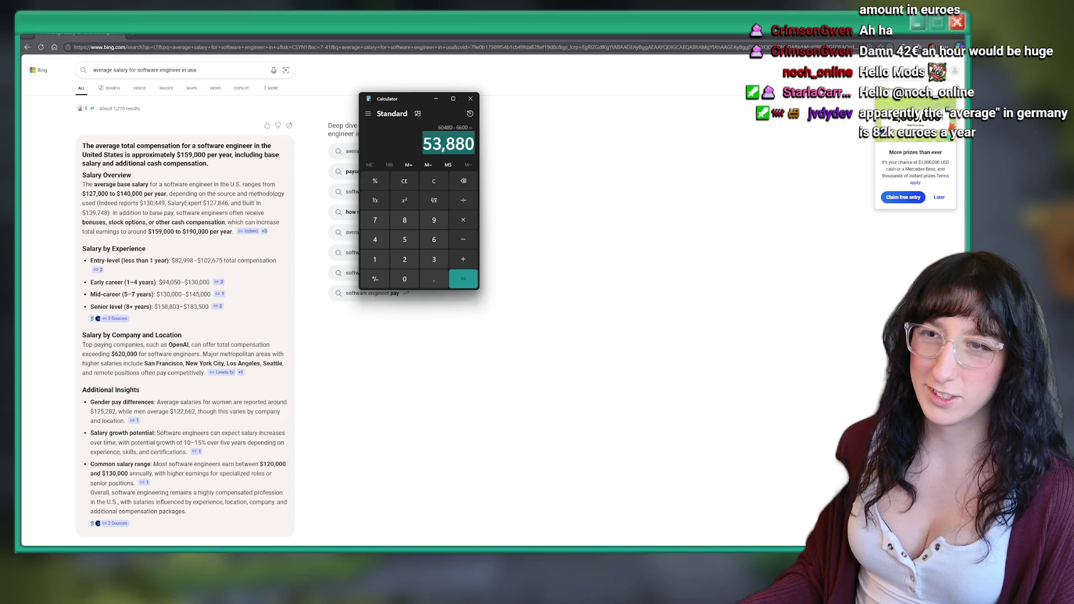
{"action": "key", "text": "alt+Tab"}
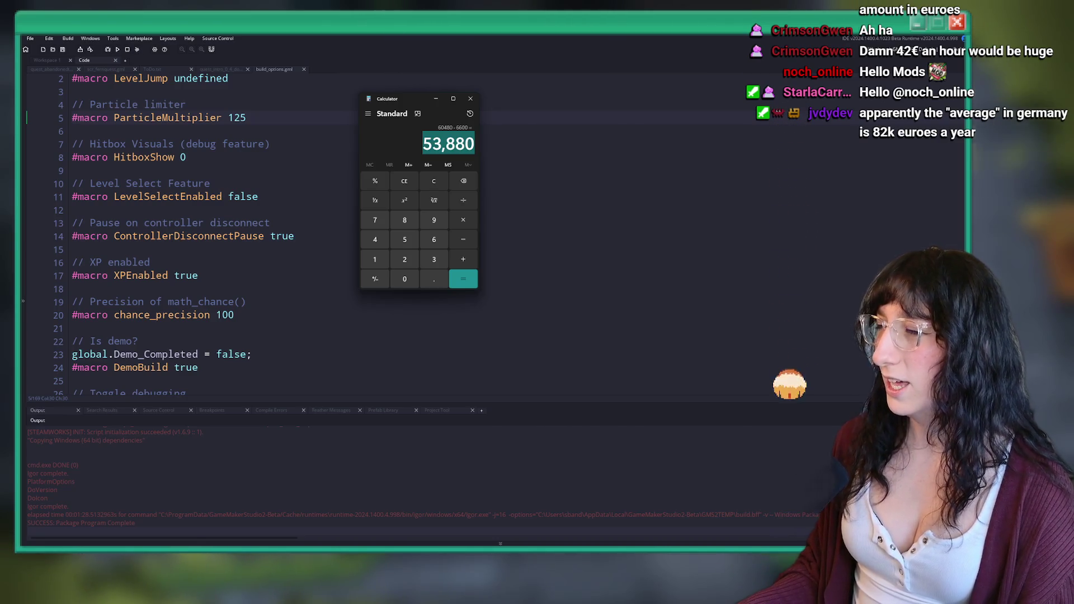
{"action": "left_click", "coordinate": [470, 99]}
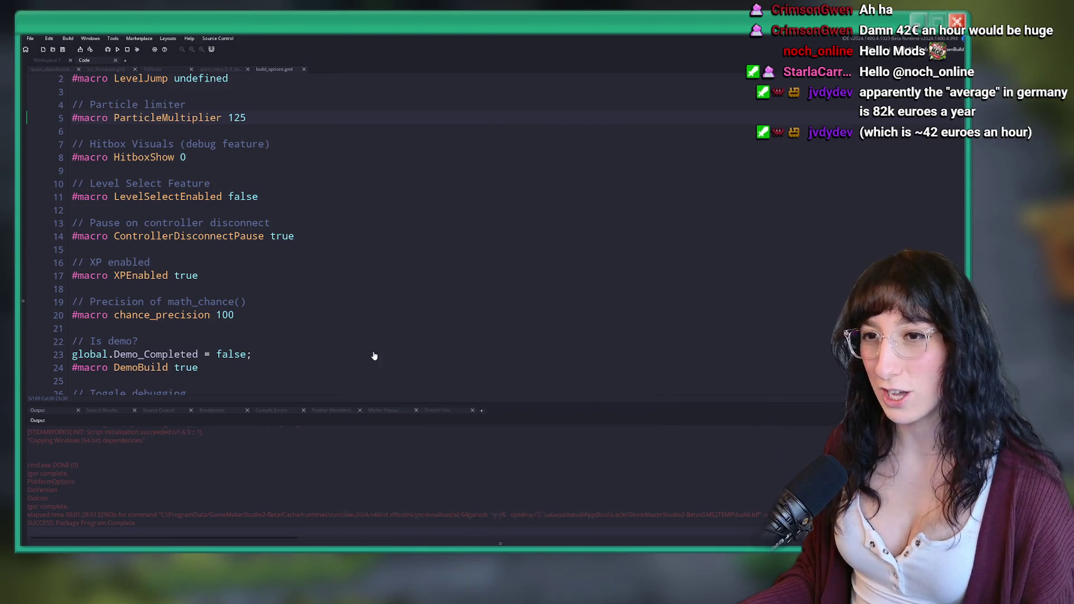
Launch Steam from the system search
{"action": "key", "text": "super"}
{"action": "type", "text": "steam"}
{"action": "left_click", "coordinate": [405, 292]}
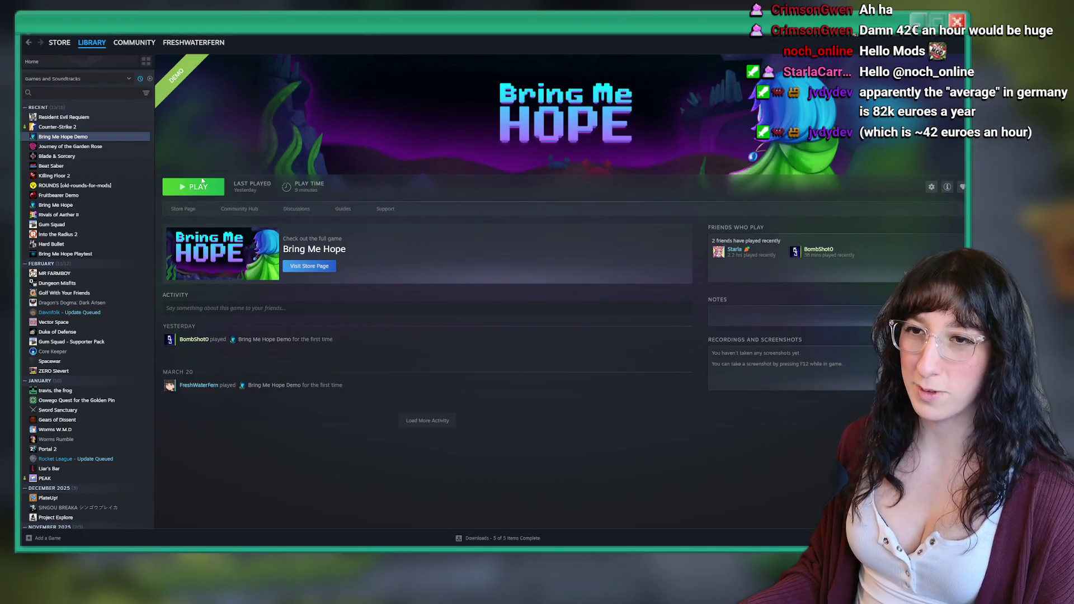
Verify the integrity of Bring Me Hope Demo's installed files, then play the demo
{"action": "right_click", "coordinate": [69, 137]}
{"action": "left_click", "coordinate": [119, 188]}
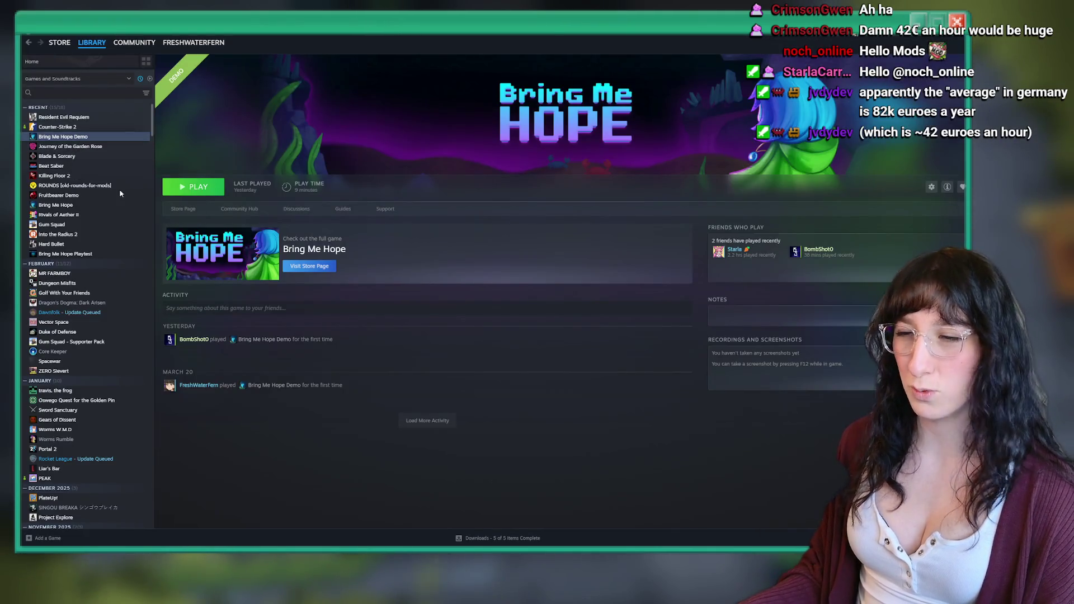
{"action": "left_click", "coordinate": [367, 246]}
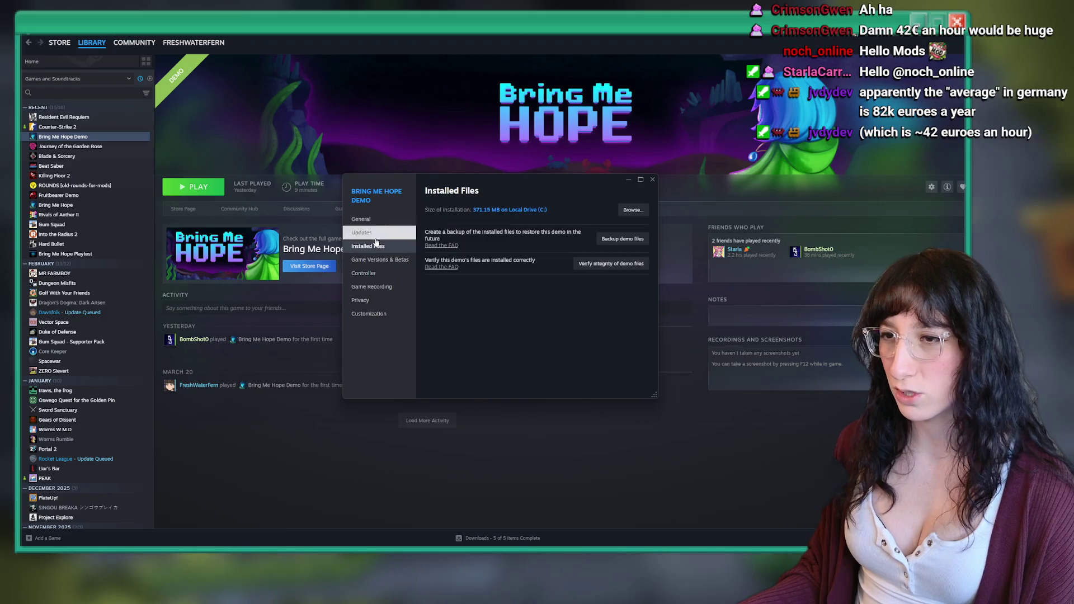
{"action": "left_click", "coordinate": [605, 269]}
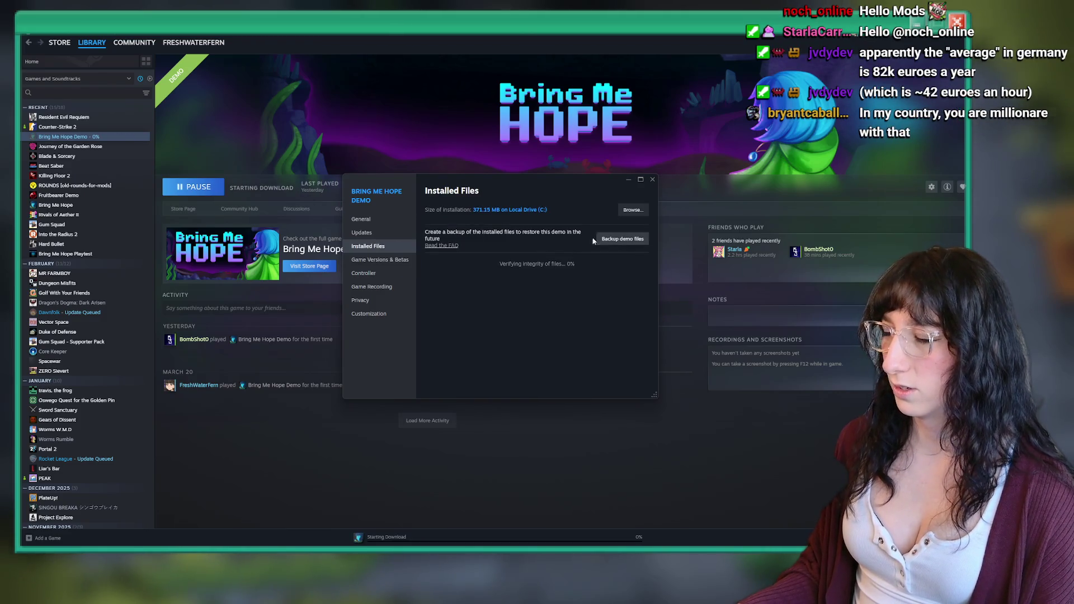
{"action": "left_click", "coordinate": [652, 179]}
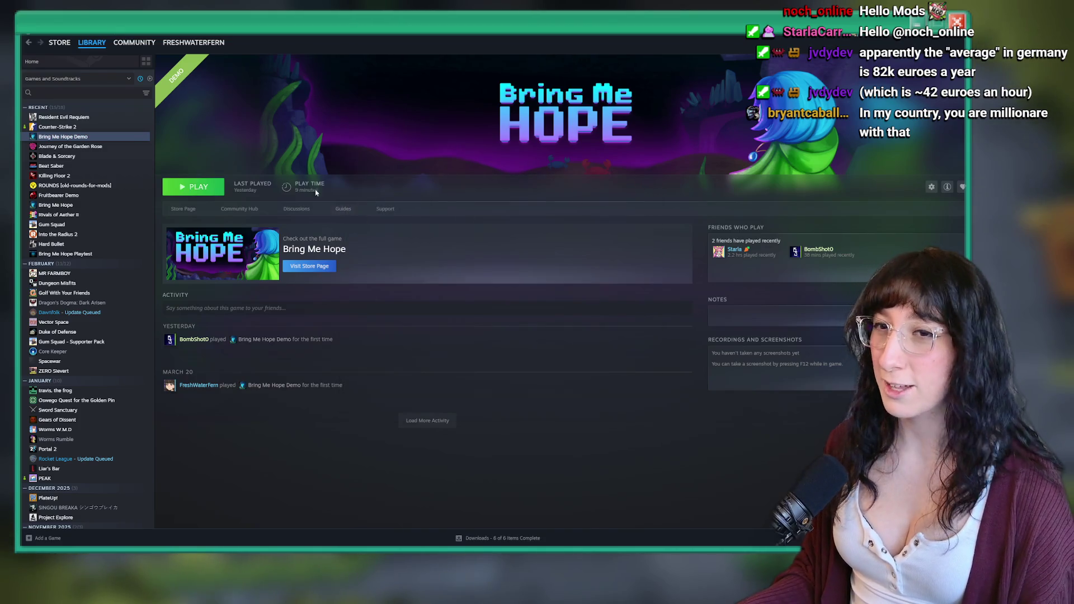
{"action": "left_click", "coordinate": [184, 187]}
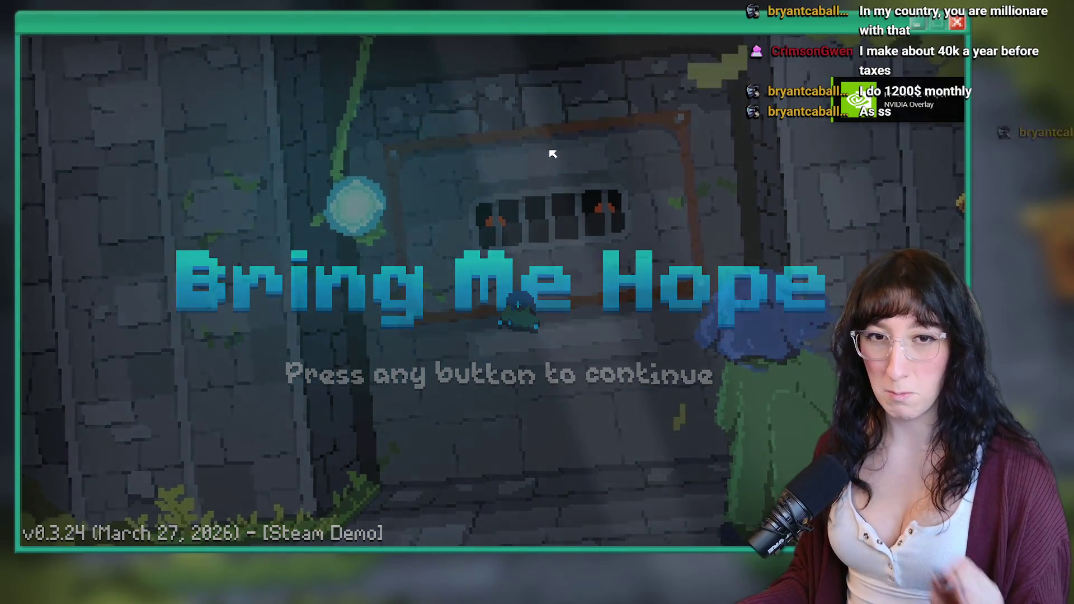
Start a Story run and walk to the Void Landing sign and read it
{"action": "left_click", "coordinate": [552, 154]}
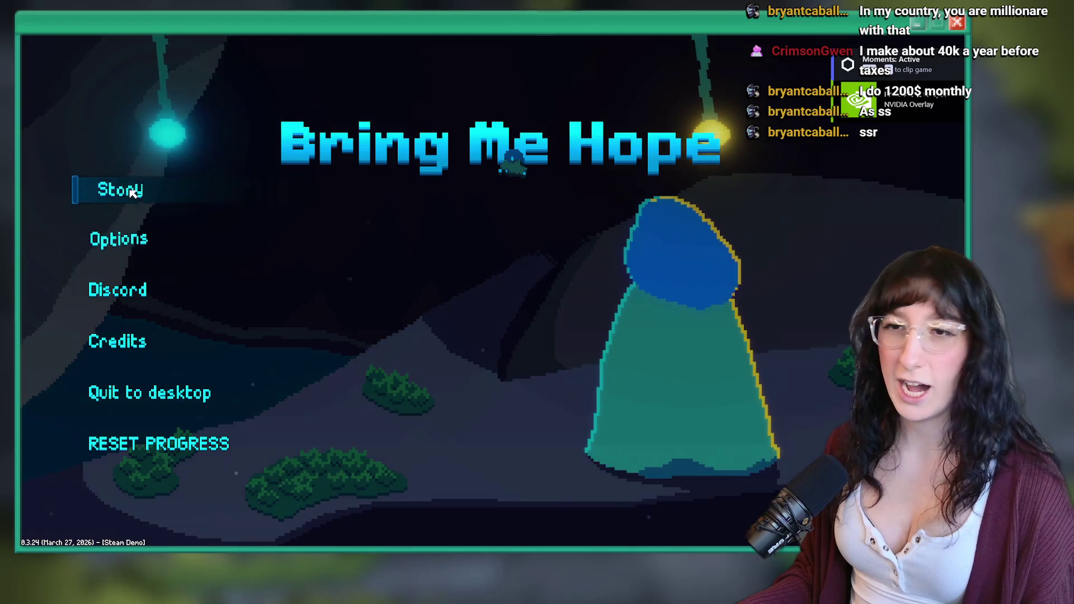
{"action": "left_click", "coordinate": [133, 193]}
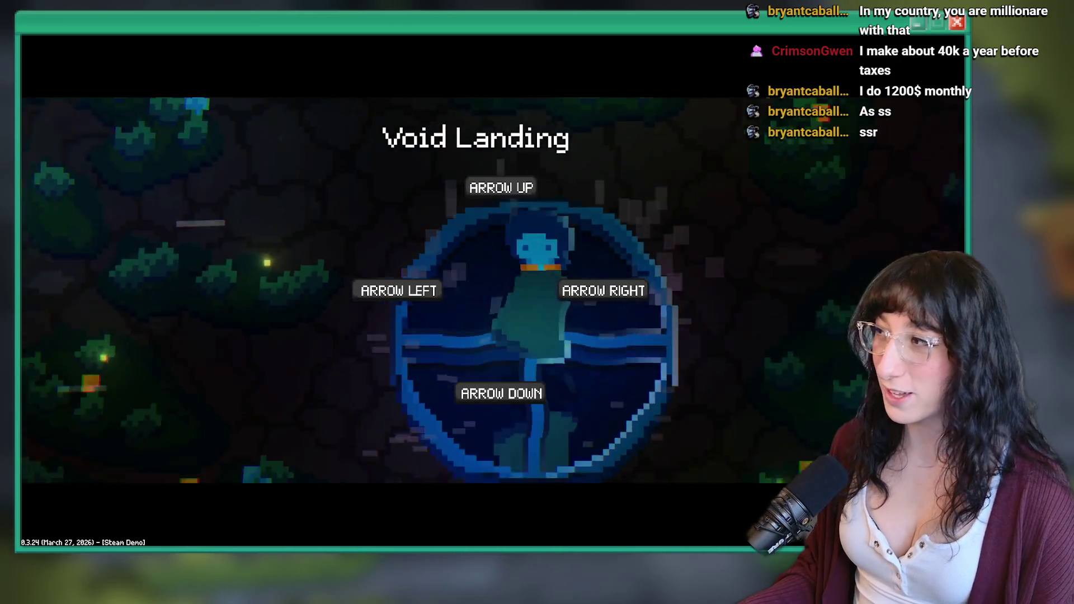
{"action": "key", "text": "w"}
{"action": "key", "text": "d"}
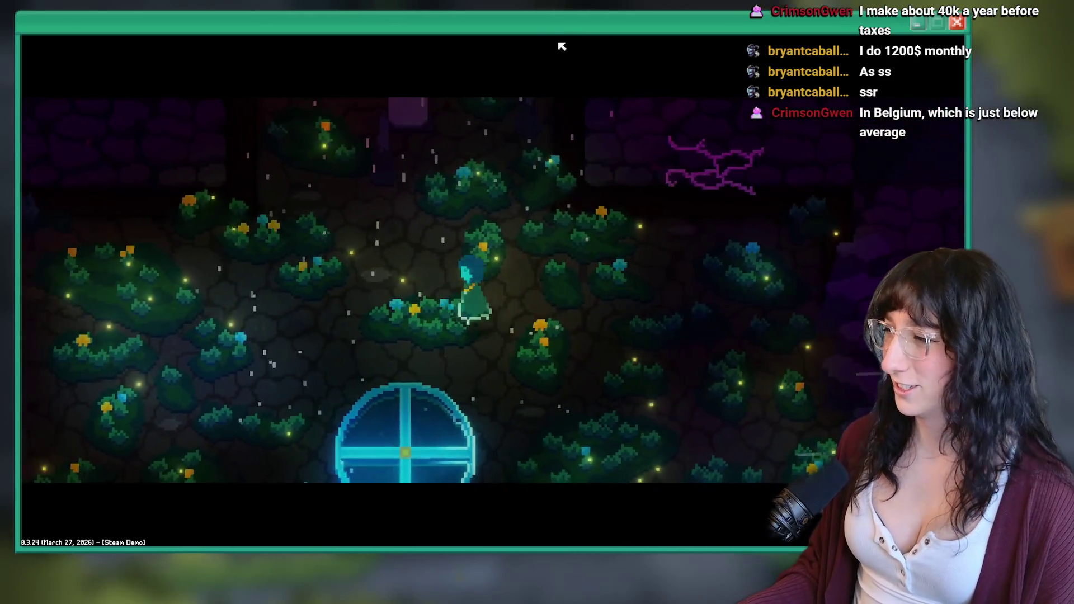
{"action": "key", "text": "w"}
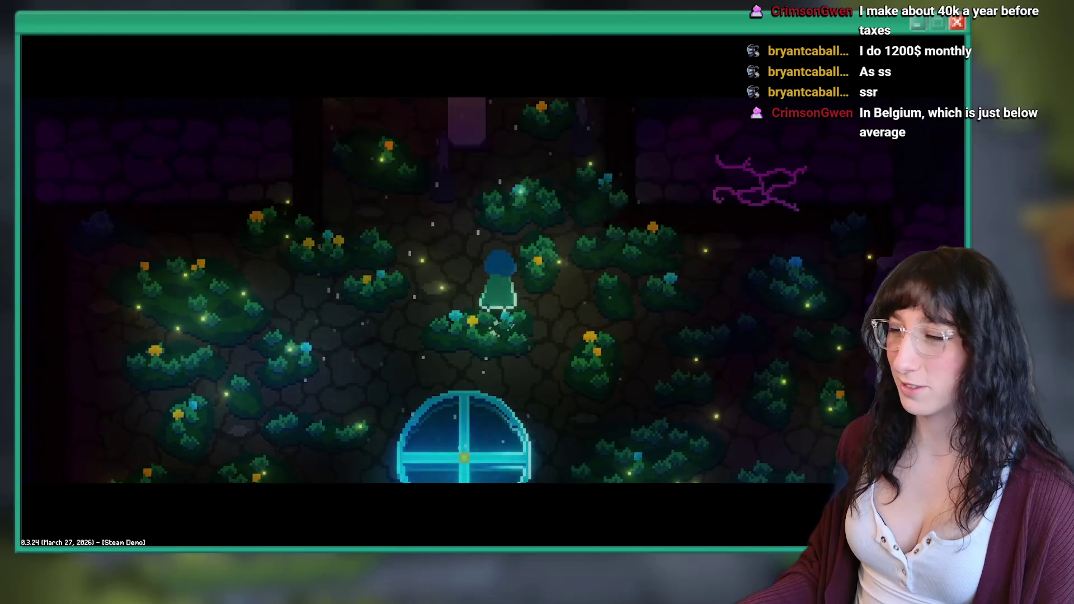
{"action": "key", "text": "e"}
{"action": "key", "text": "e"}
Walk north and back south, then check the inventory and stats screen
{"action": "key", "text": "w"}
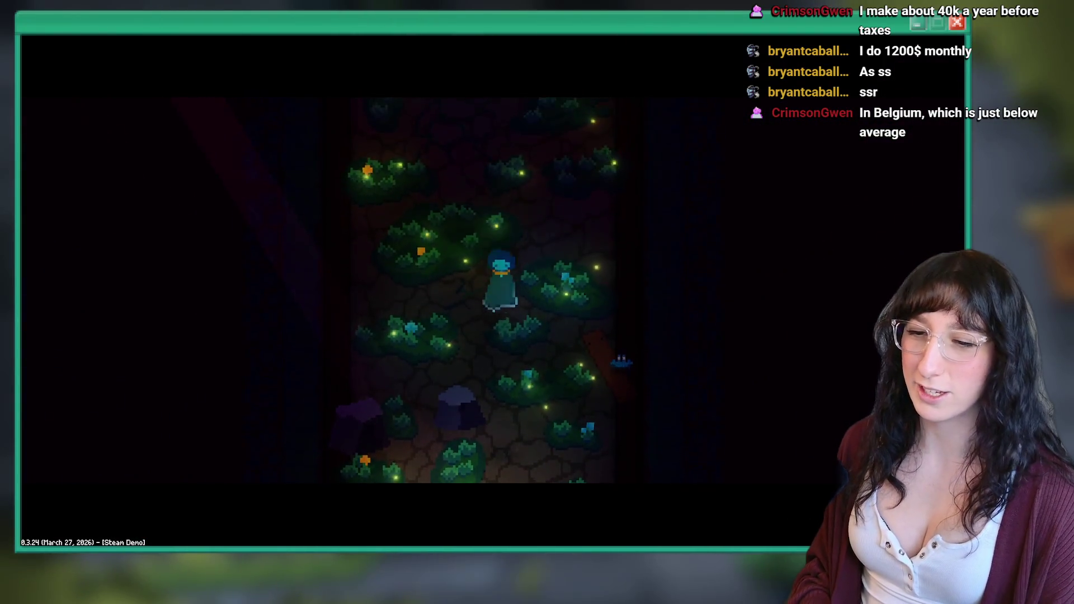
{"action": "key", "text": "s"}
{"action": "key", "text": "Tab"}
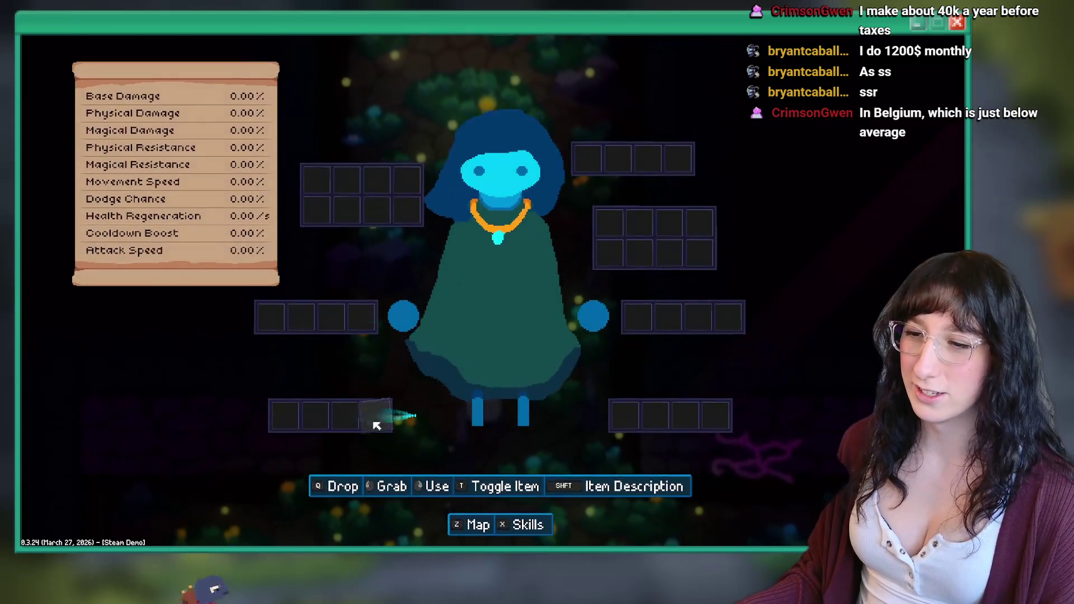
{"action": "key", "text": "Tab"}
Walk off the portal, check the map and Skills pages, then return to Steam
{"action": "key", "text": "s"}
{"action": "key", "text": "a"}
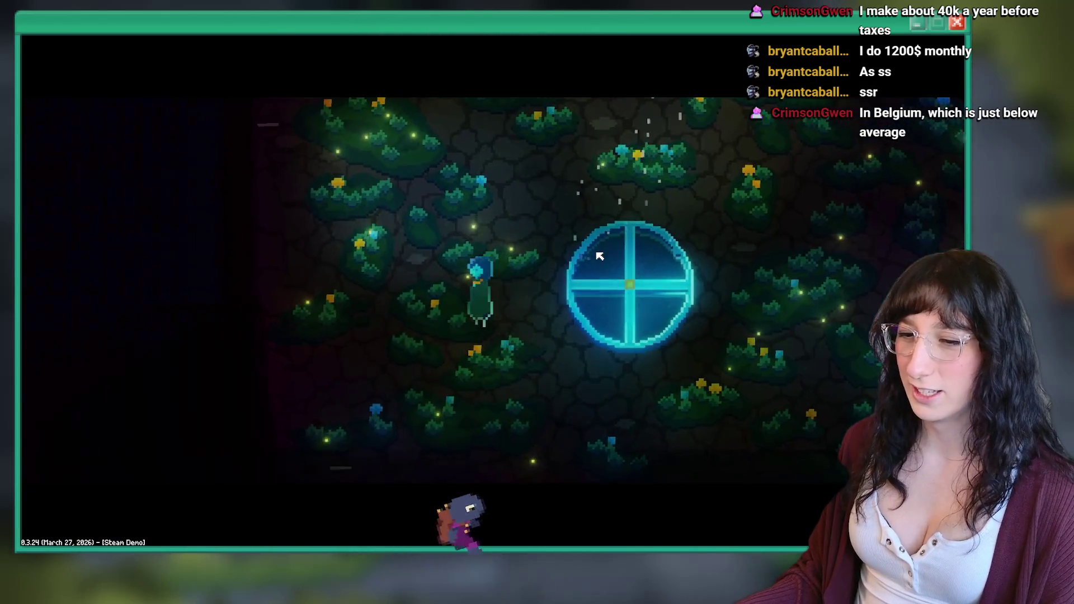
{"action": "key", "text": "Tab"}
{"action": "key", "text": "e"}
{"action": "key", "text": "Tab"}
{"action": "key", "text": "d"}
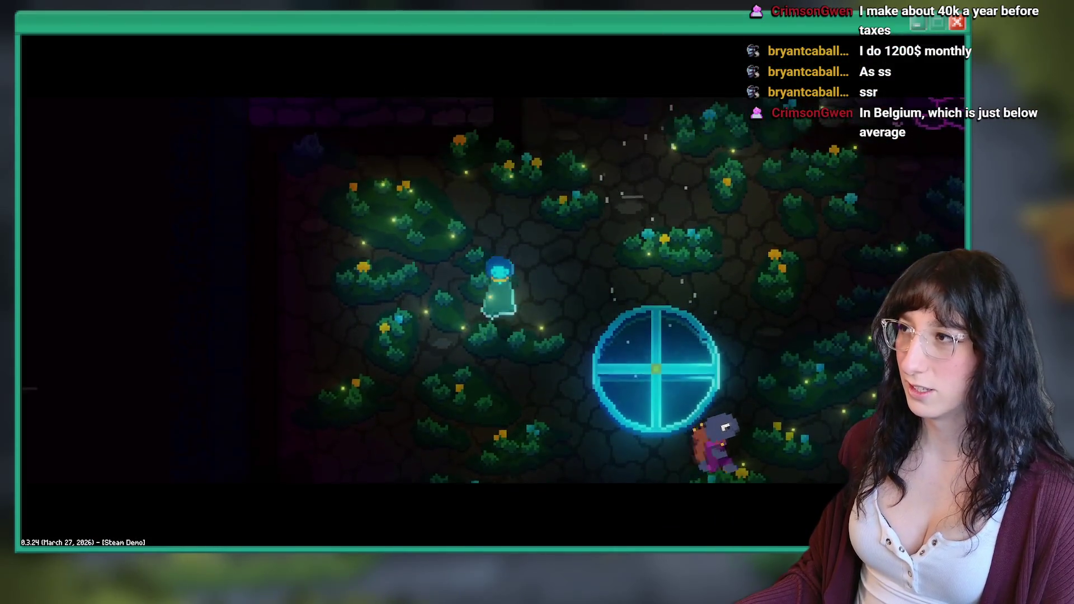
{"action": "key", "text": "alt+Tab"}
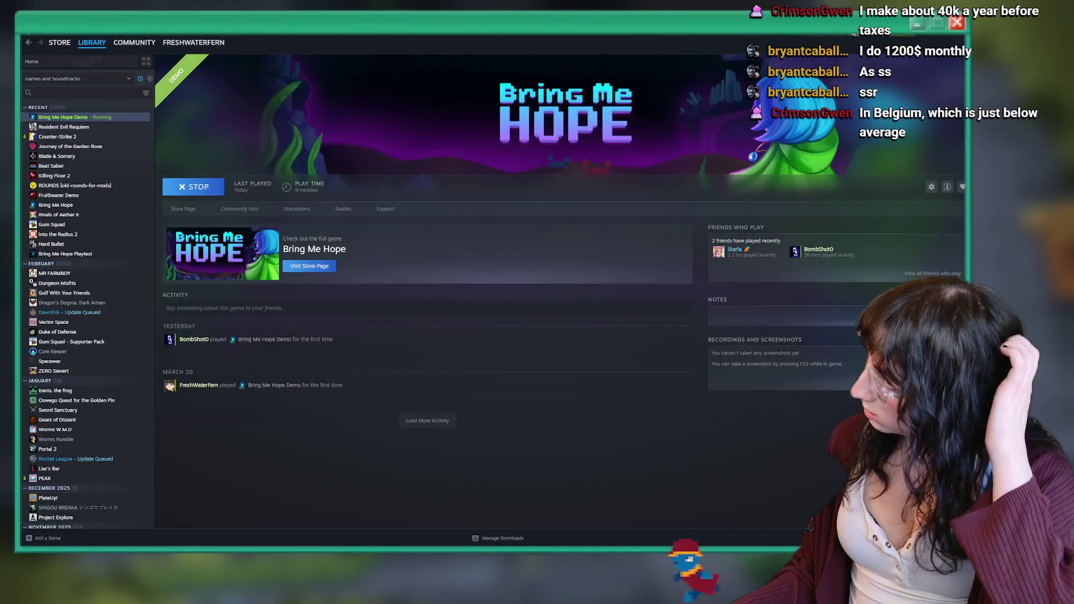
Confirm GitHub Desktop shows 0 changed files on DemoBuild, then return to build_options.gml
{"action": "key", "text": "alt+Tab"}
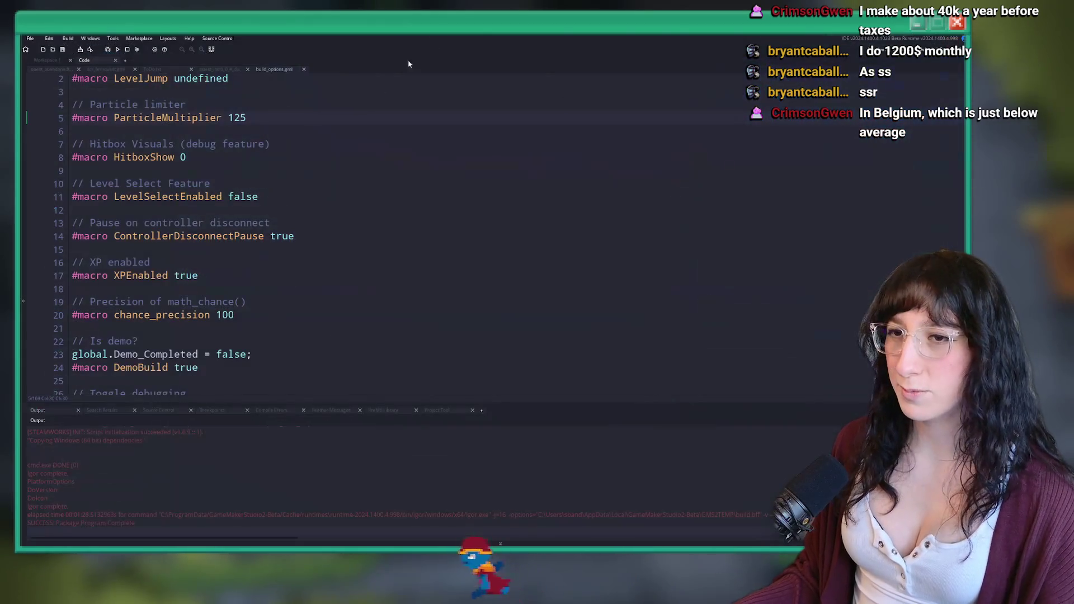
{"action": "key", "text": "alt+Tab"}
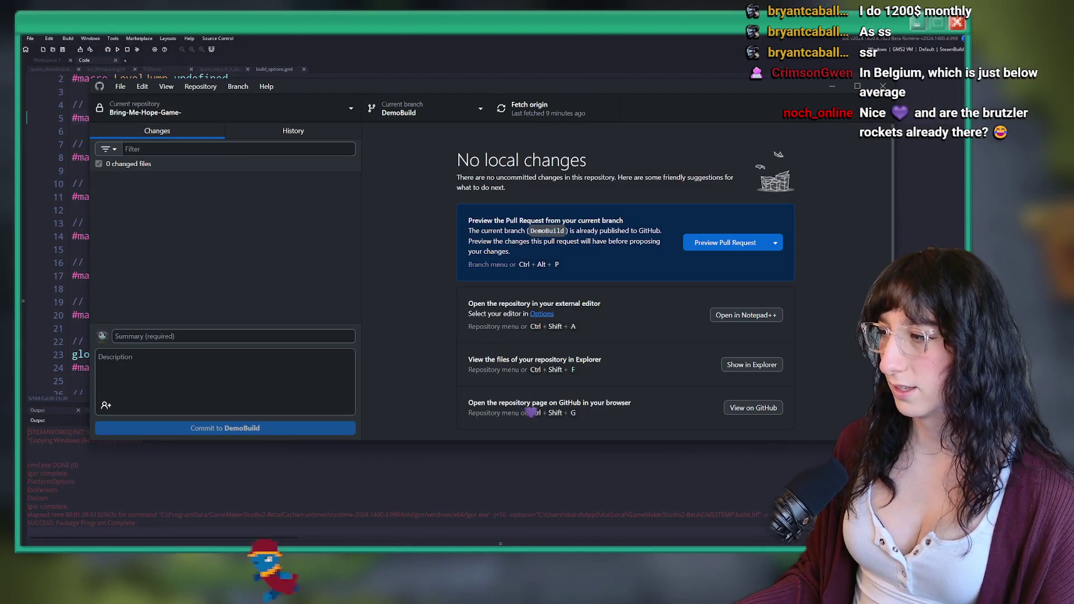
{"action": "left_click", "coordinate": [832, 86]}
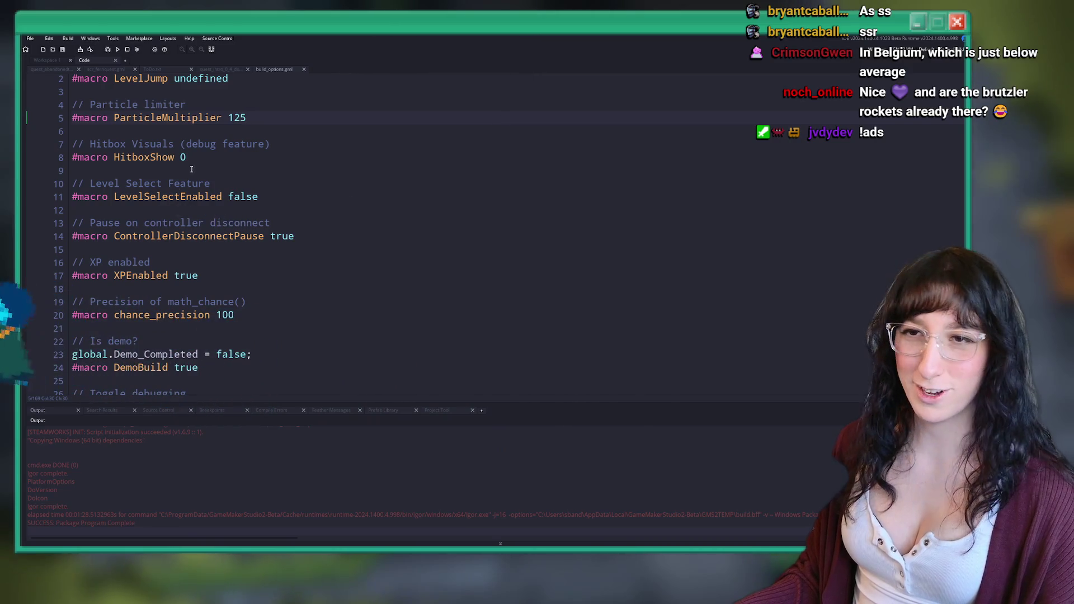
{"action": "scroll", "coordinate": [391, 252], "scroll_direction": "down", "scroll_amount": 2}
Change #macro DemoBuild on line 24 from true to false and save build_options.gml
{"action": "left_click", "coordinate": [235, 278]}
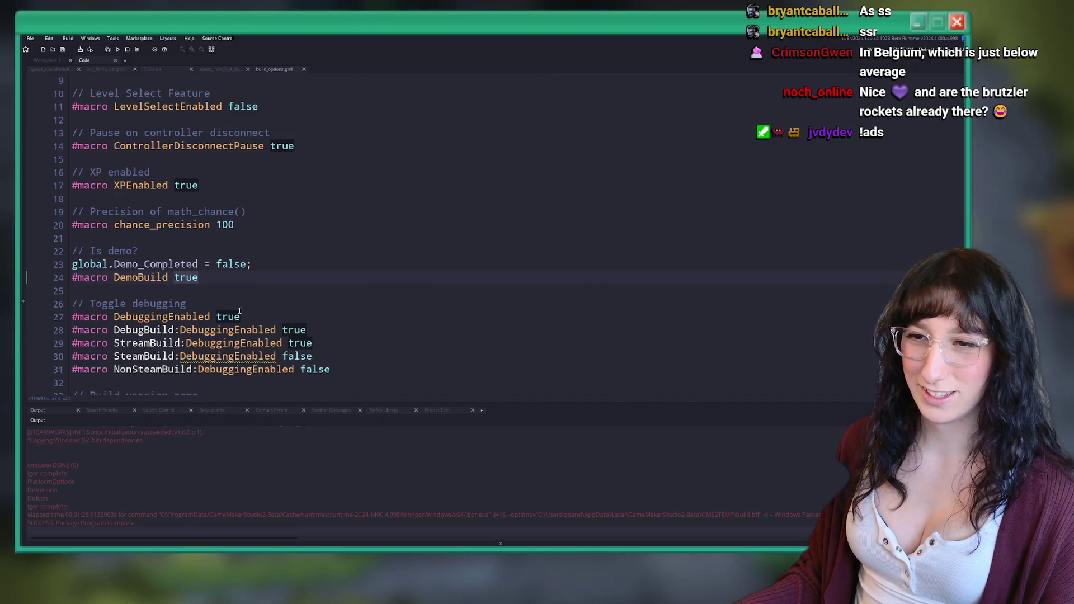
{"action": "key", "text": "BackSpace"}
{"action": "key", "text": "BackSpace"}
{"action": "key", "text": "BackSpace"}
{"action": "type", "text": "false"}
{"action": "key", "text": "ctrl+s"}
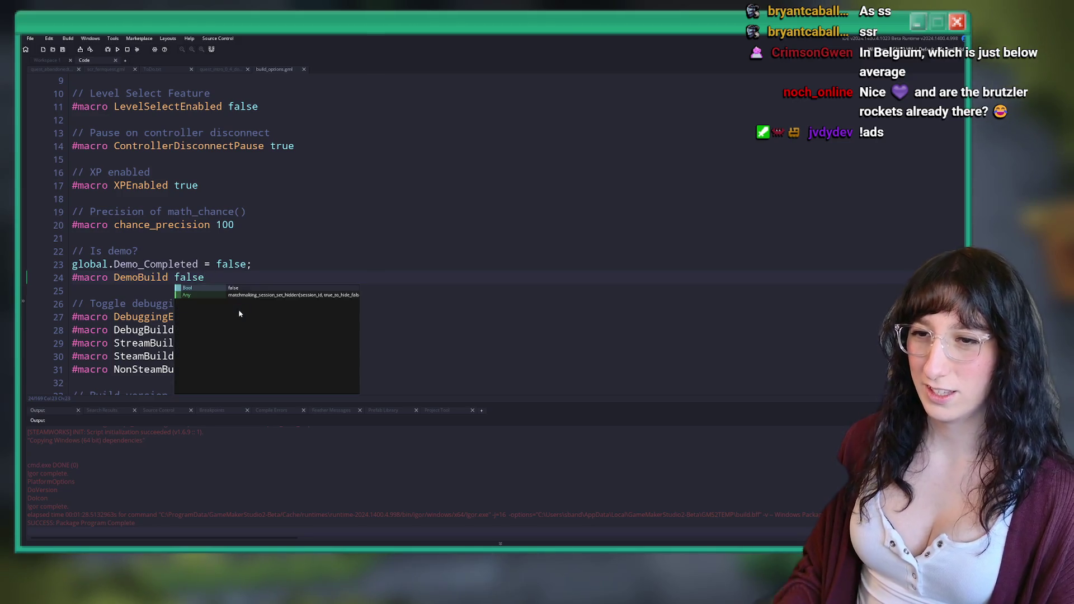
{"action": "key", "text": "Escape"}
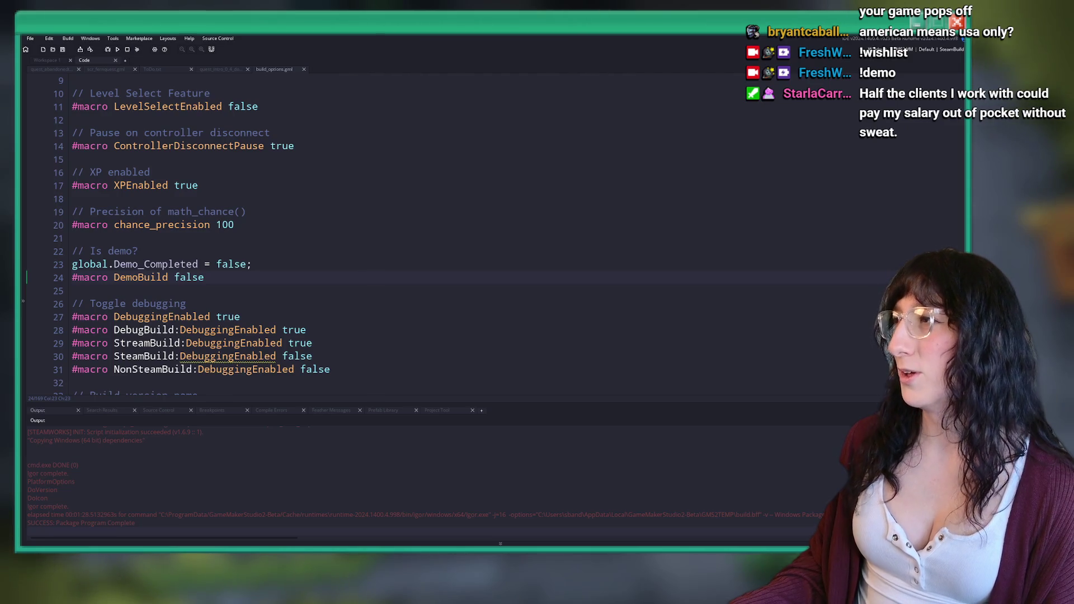
{"action": "key", "text": "alt+Tab"}
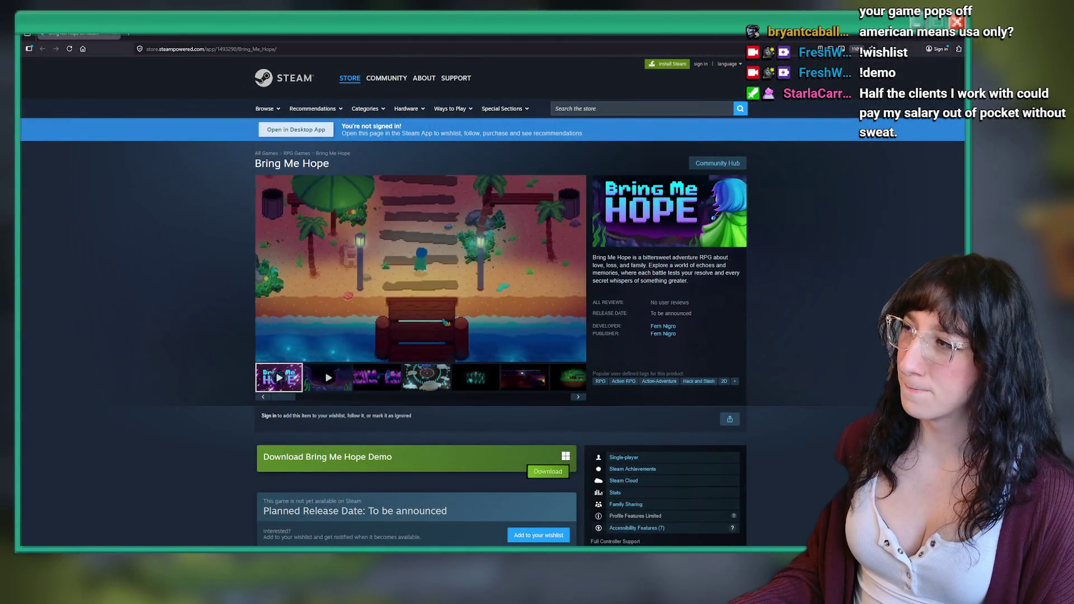
Play the Bring Me Hope trailer full screen on its Steam store page
{"action": "left_click", "coordinate": [577, 353]}
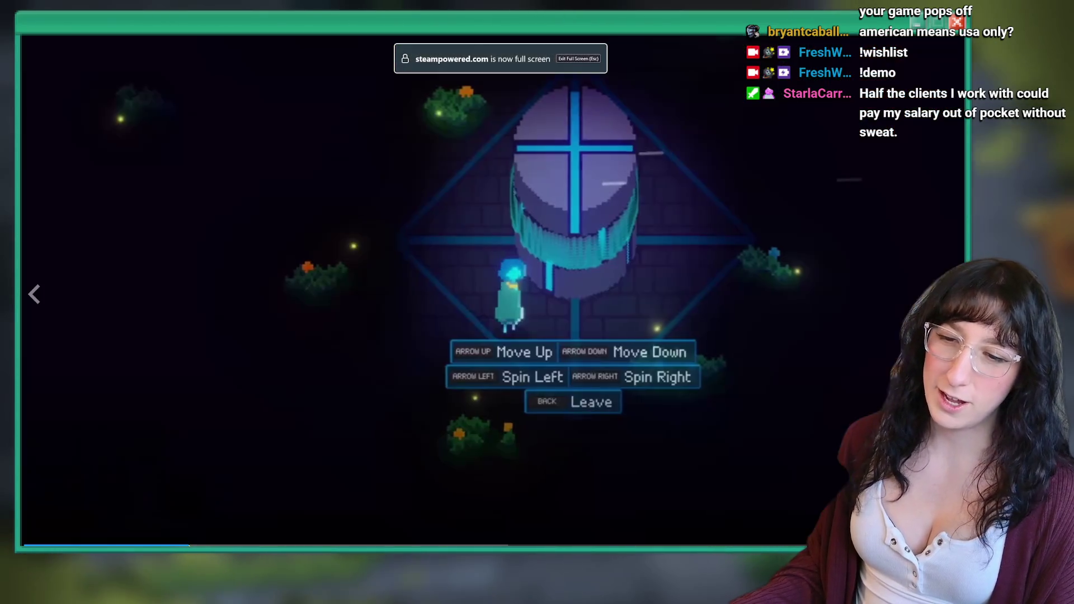
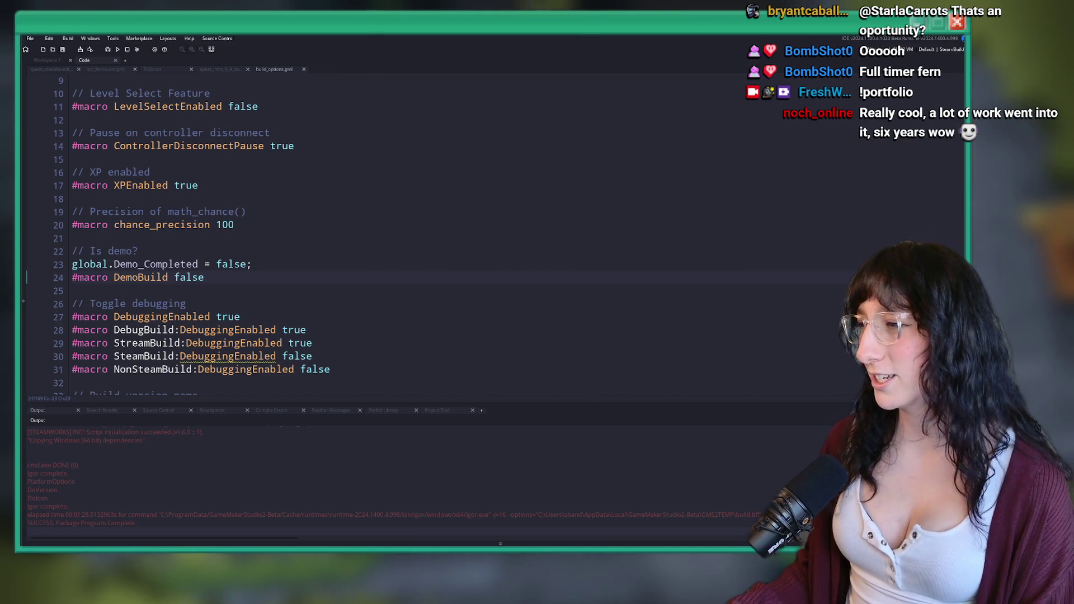
Switch the target build configuration to NonSteamBuild
{"action": "left_click", "coordinate": [642, 263]}
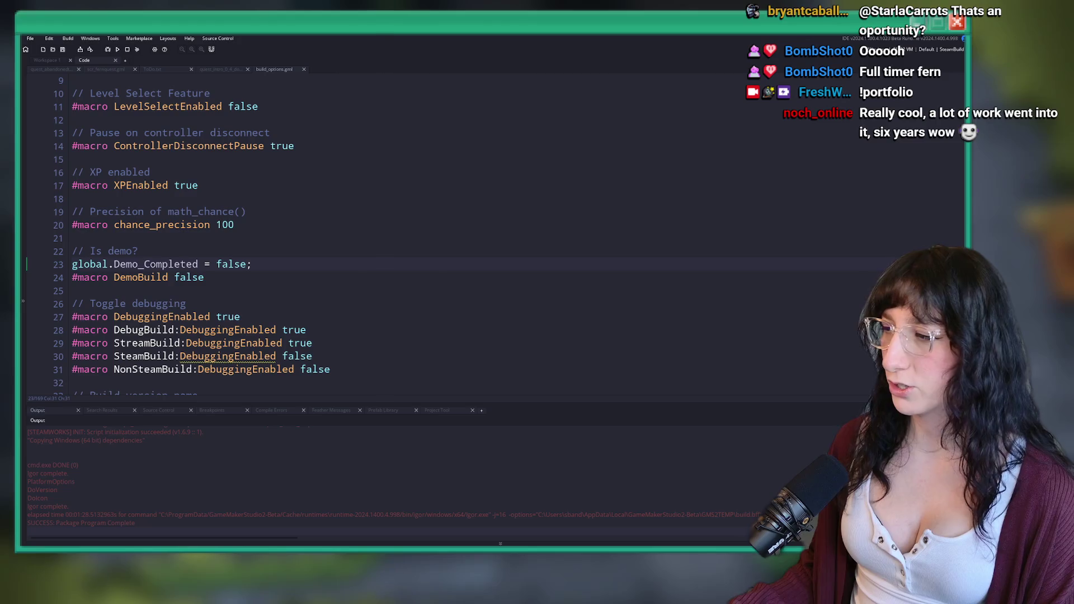
{"action": "right_click", "coordinate": [358, 223]}
{"action": "key", "text": "Escape"}
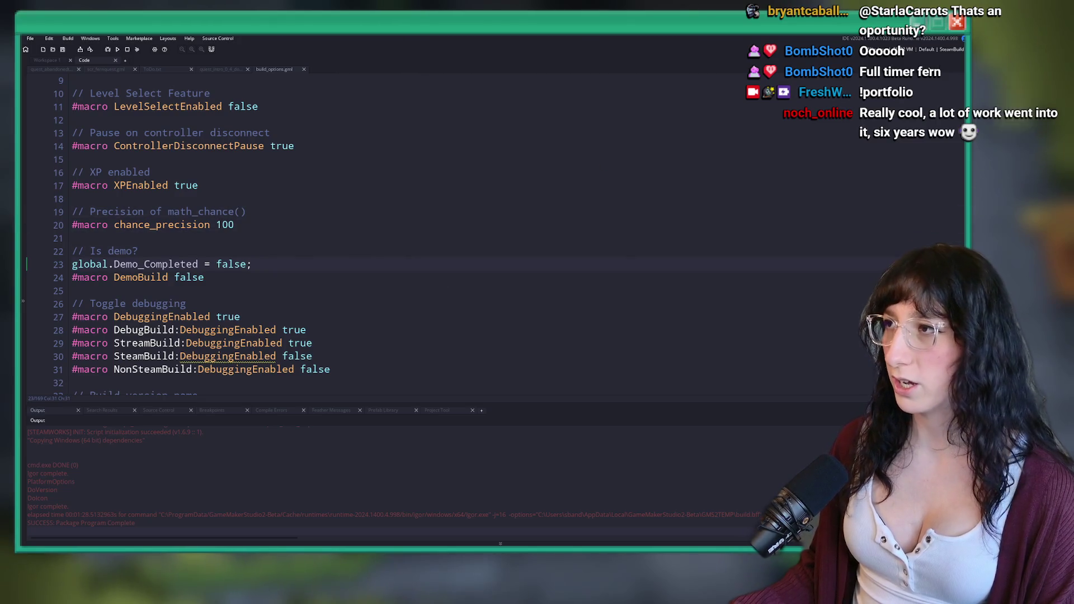
{"action": "left_click", "coordinate": [929, 49]}
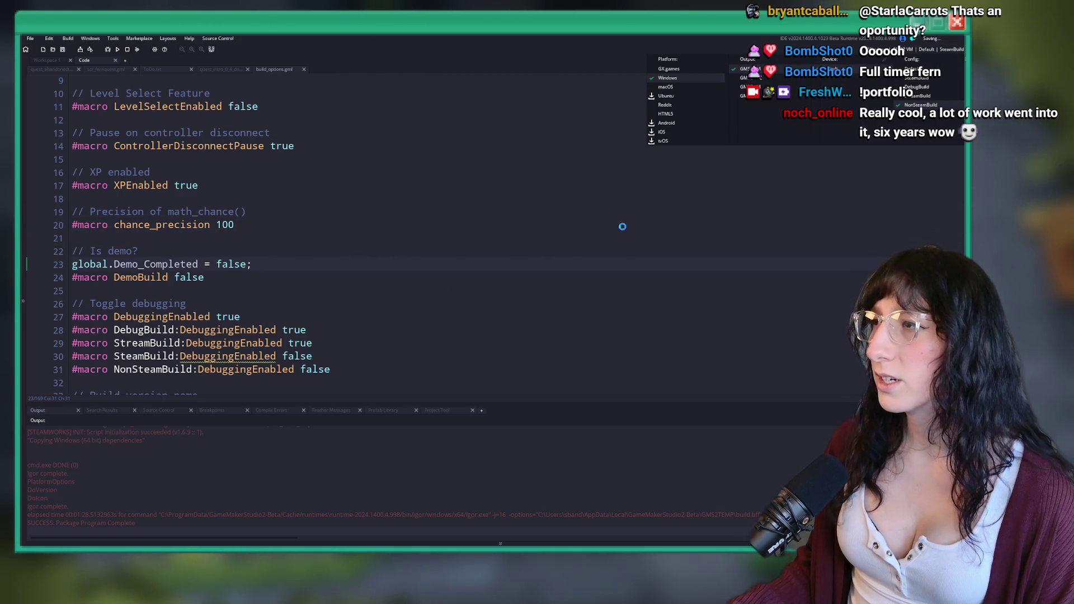
{"action": "left_click", "coordinate": [921, 105]}
{"action": "left_click", "coordinate": [330, 272]}
Change the BuildVersion date from March 27 to March 28 and save the script
{"action": "left_click", "coordinate": [333, 264]}
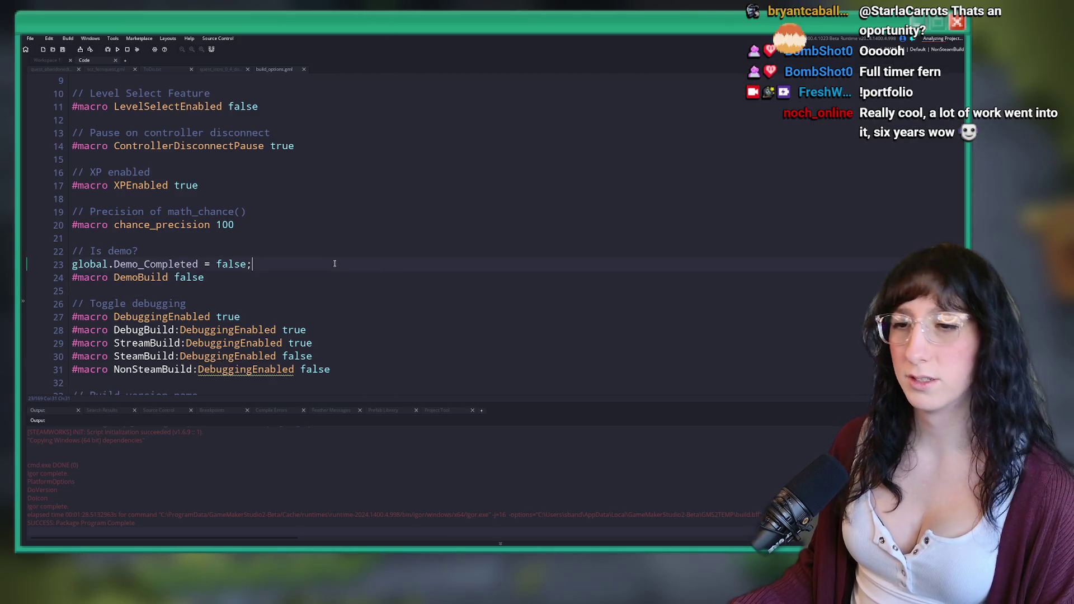
{"action": "scroll", "coordinate": [336, 259], "scroll_direction": "up", "scroll_amount": 1}
{"action": "left_click", "coordinate": [357, 237]}
{"action": "scroll", "coordinate": [358, 237], "scroll_direction": "down", "scroll_amount": 5}
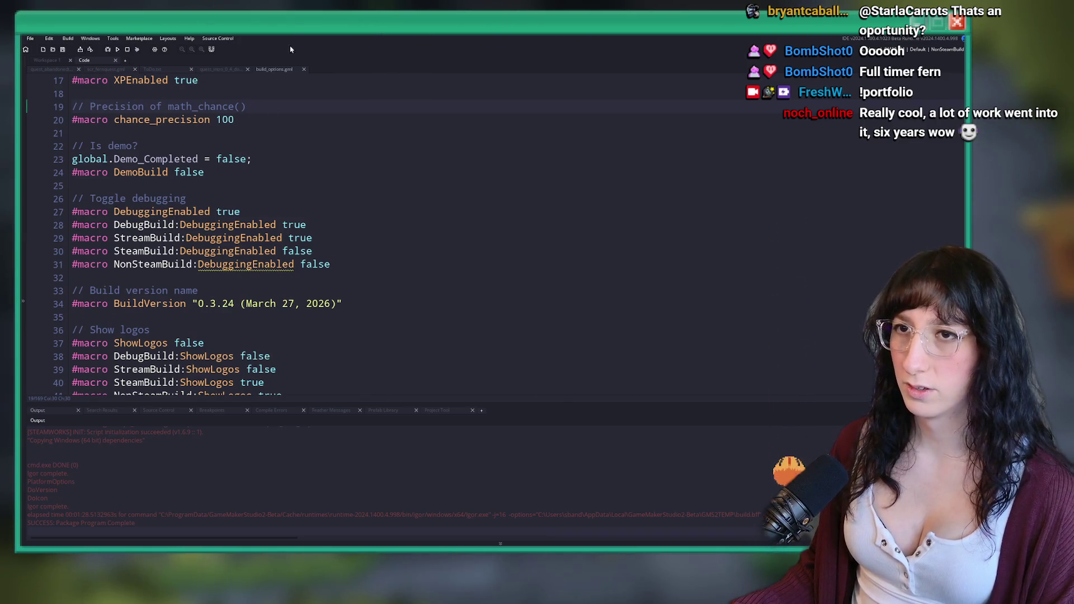
{"action": "left_click", "coordinate": [282, 304]}
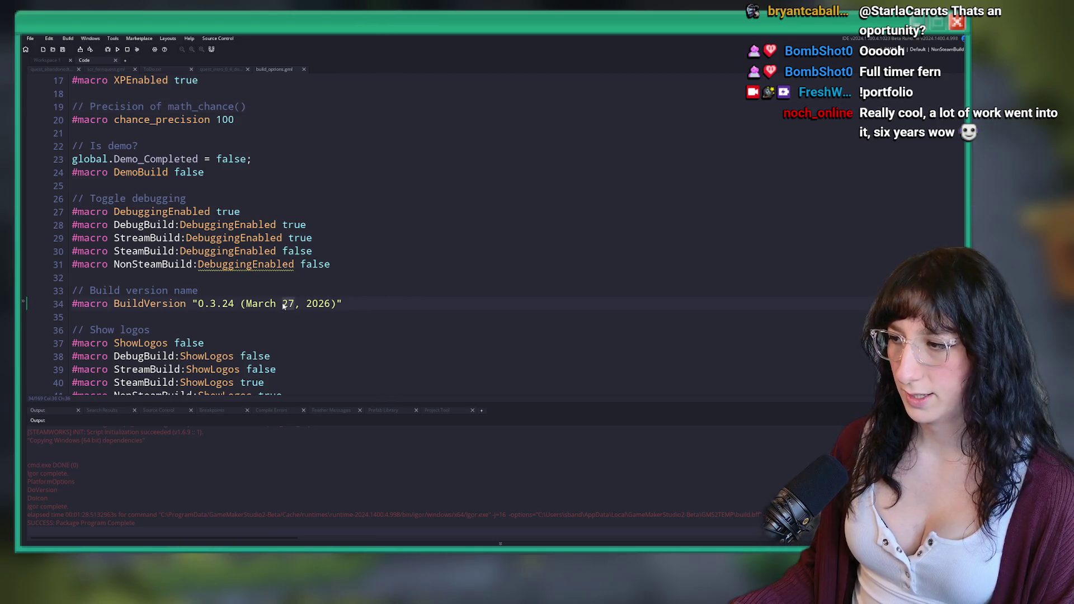
{"action": "double_click", "coordinate": [286, 304]}
{"action": "type", "text": "28"}
{"action": "key", "text": "ctrl+s"}
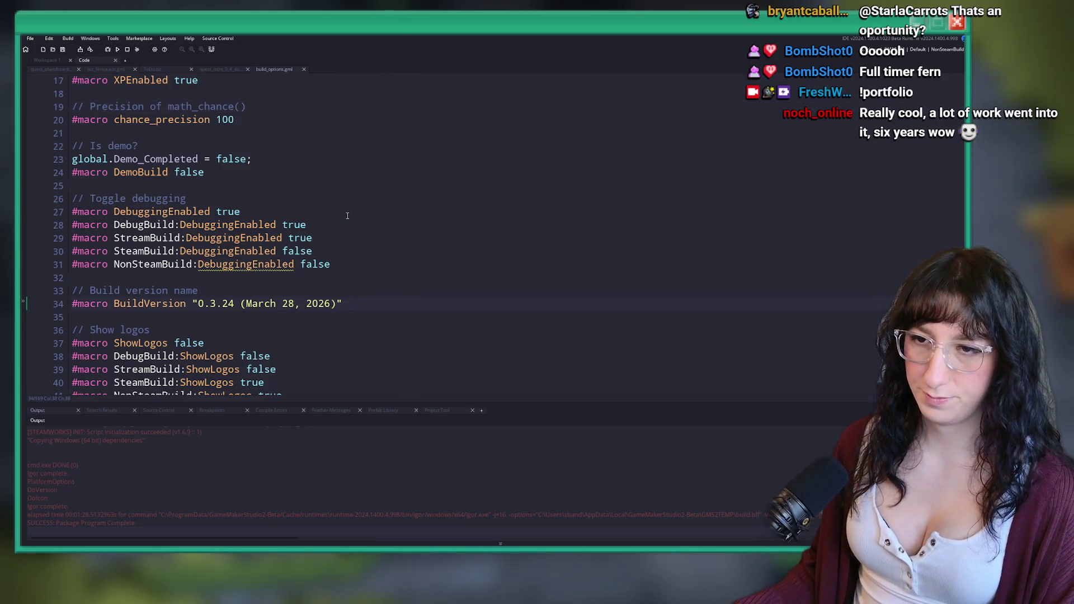
{"action": "left_click", "coordinate": [343, 216]}
{"action": "scroll", "coordinate": [343, 216], "scroll_direction": "down", "scroll_amount": 2}
Run Clean, stop it, then rerun Clean until the Output reports Clean Program Complete
{"action": "left_click", "coordinate": [107, 50]}
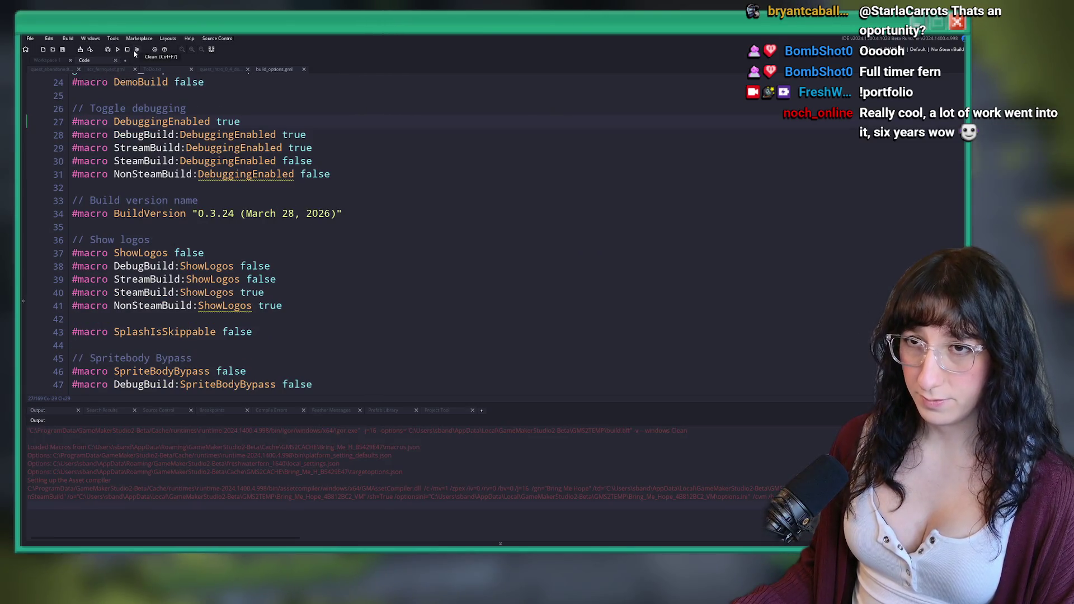
{"action": "left_click", "coordinate": [67, 38]}
{"action": "left_click", "coordinate": [80, 110]}
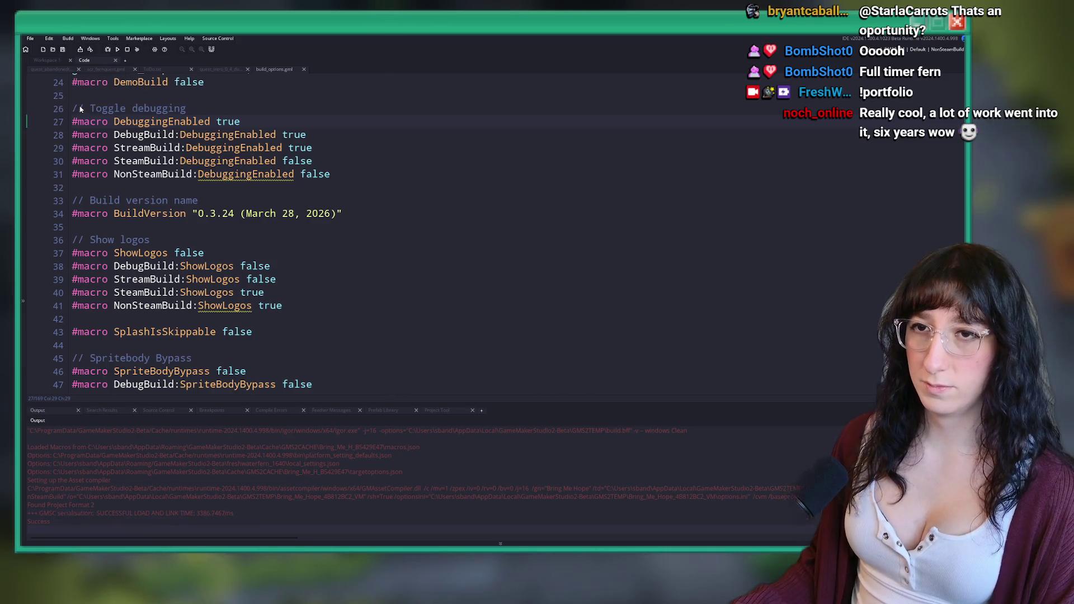
{"action": "left_click", "coordinate": [127, 50]}
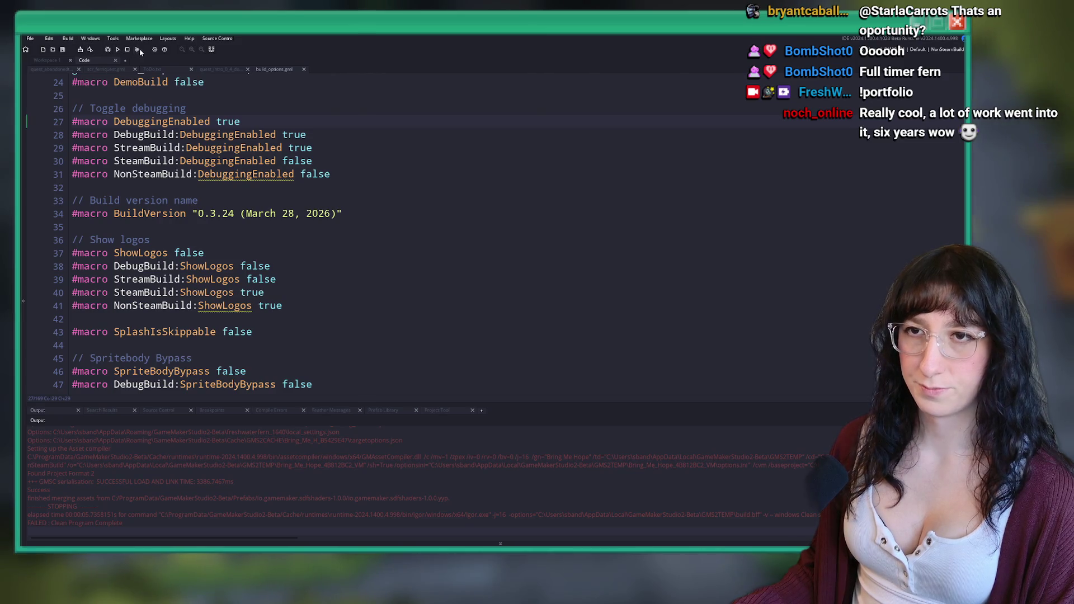
{"action": "left_click", "coordinate": [138, 49]}
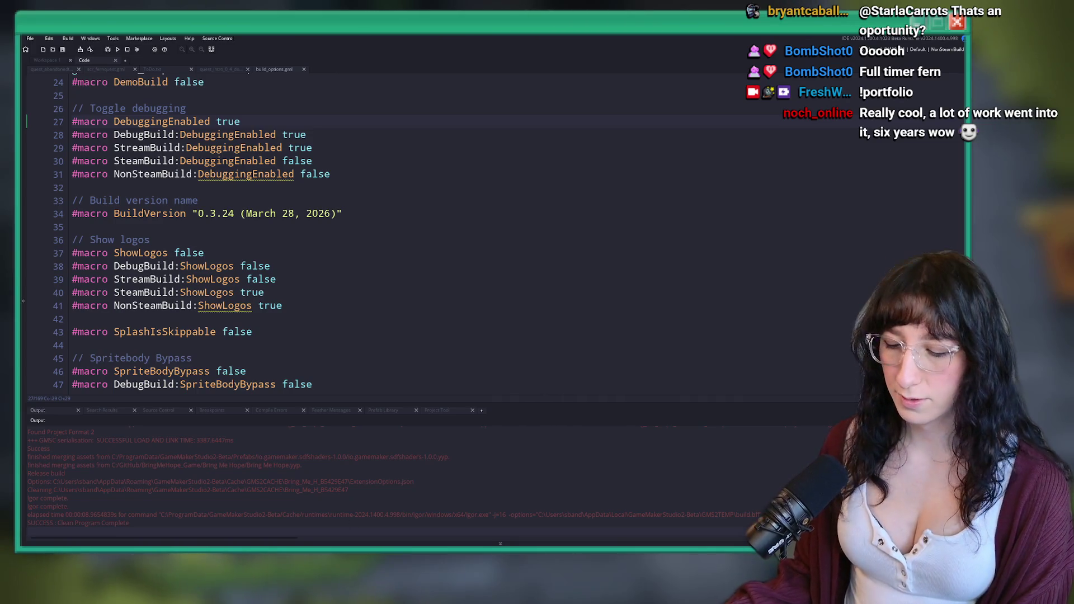
{"action": "key", "text": "super"}
{"action": "key", "text": "Escape"}
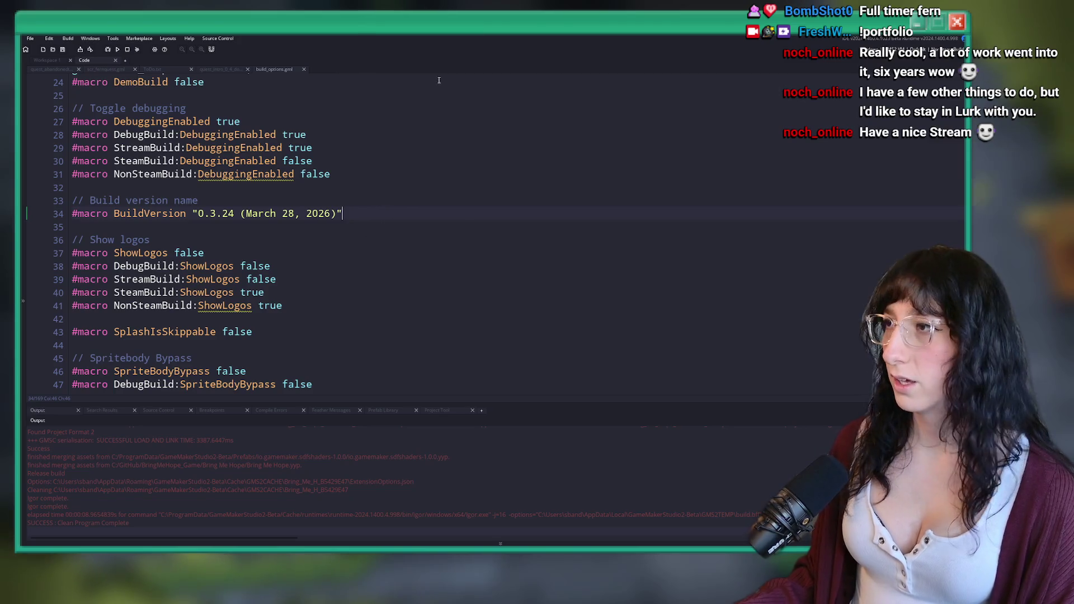
Create the executable as a zip package, replacing Bring Me Hope.zip on the Desktop
{"action": "left_click", "coordinate": [74, 39]}
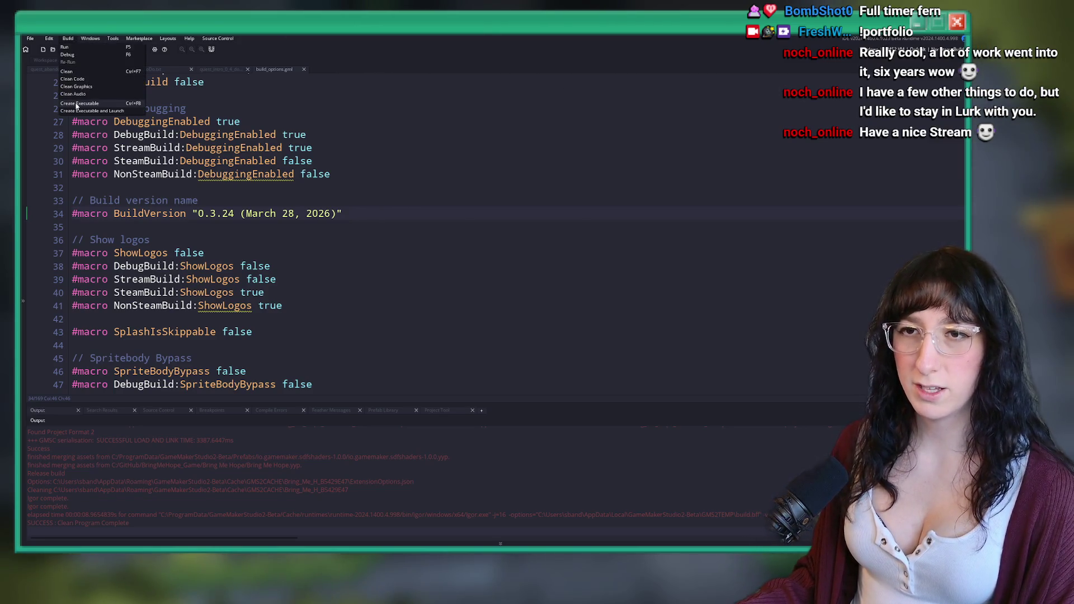
{"action": "left_click", "coordinate": [84, 71]}
{"action": "left_click", "coordinate": [494, 282]}
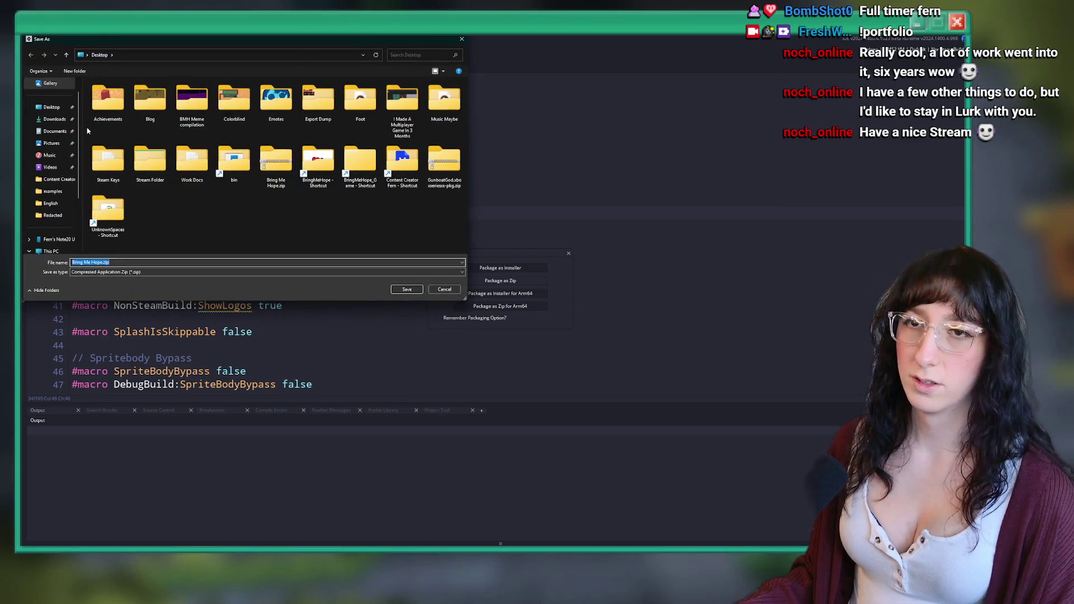
{"action": "left_click", "coordinate": [407, 289]}
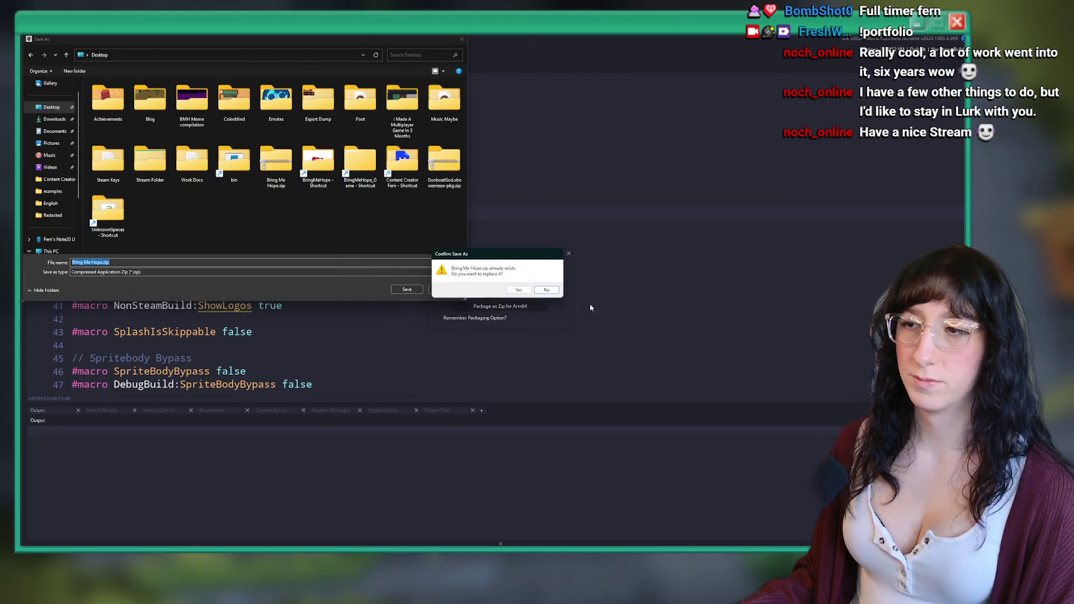
{"action": "left_click", "coordinate": [517, 289]}
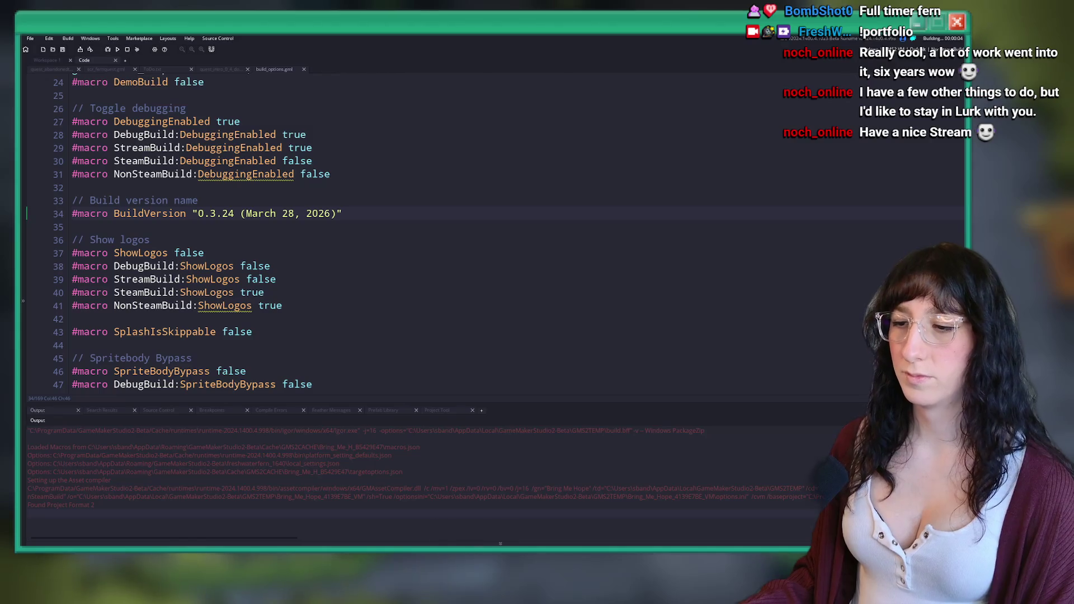
{"action": "left_click", "coordinate": [476, 520]}
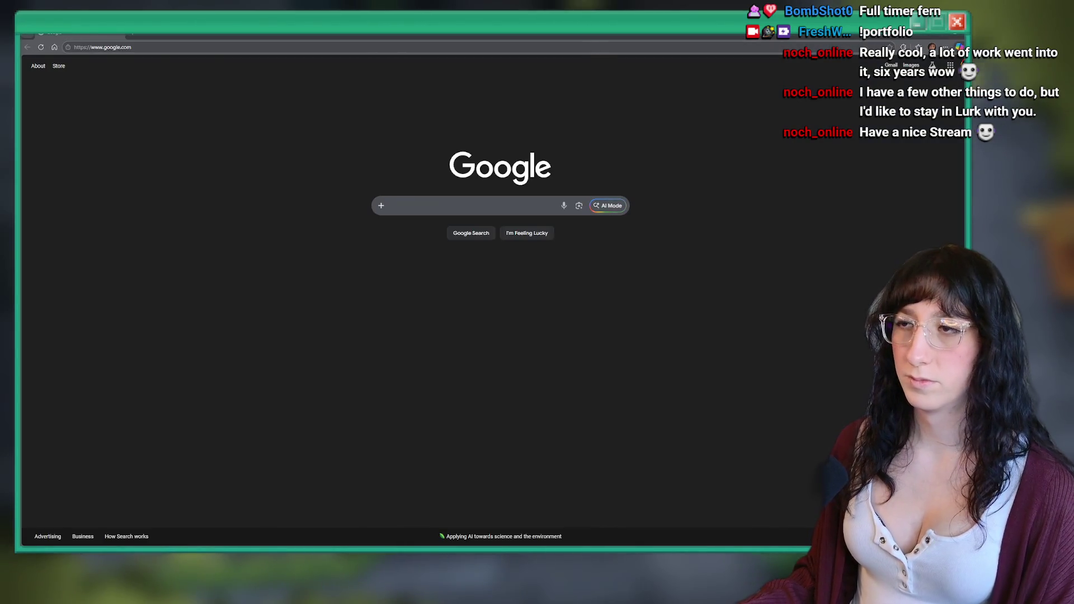
Search all project files for live_enabled, then close the Search & Replace panel
{"action": "key", "text": "alt+Tab"}
{"action": "key", "text": "ctrl+shift+f"}
{"action": "key", "text": "Return"}
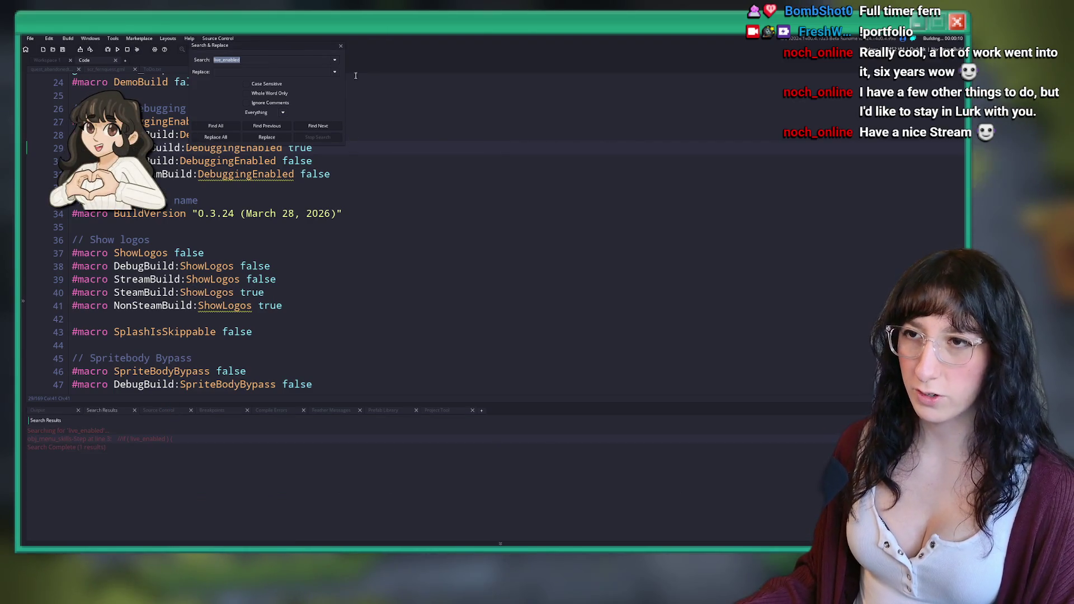
{"action": "left_click", "coordinate": [341, 46]}
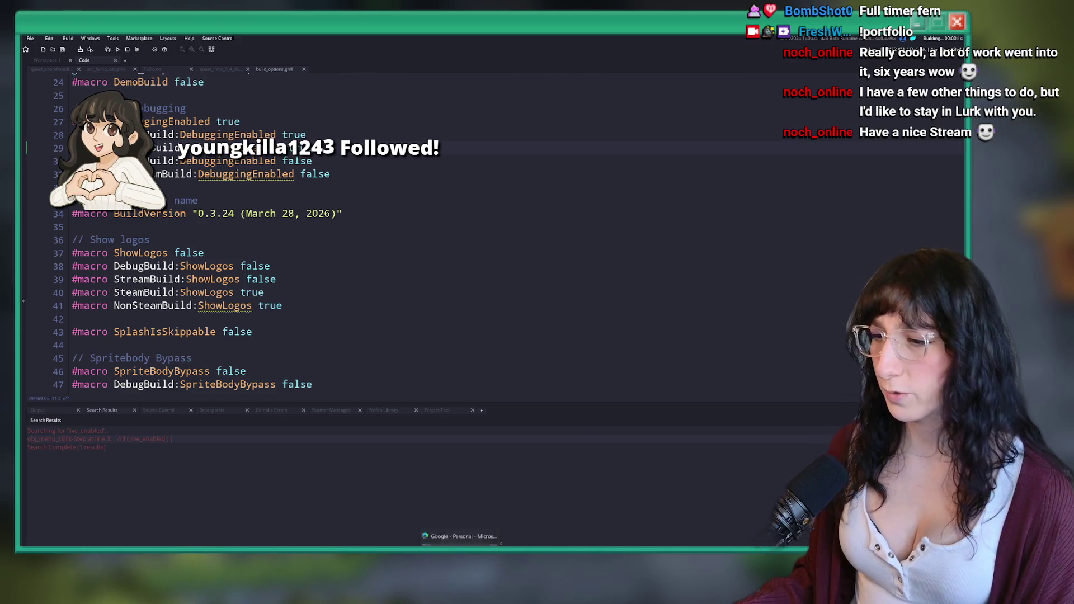
Switch to the Edge browser showing Google's homepage
{"action": "mouse_move", "coordinate": [459, 544]}
{"action": "left_click", "coordinate": [500, 543]}
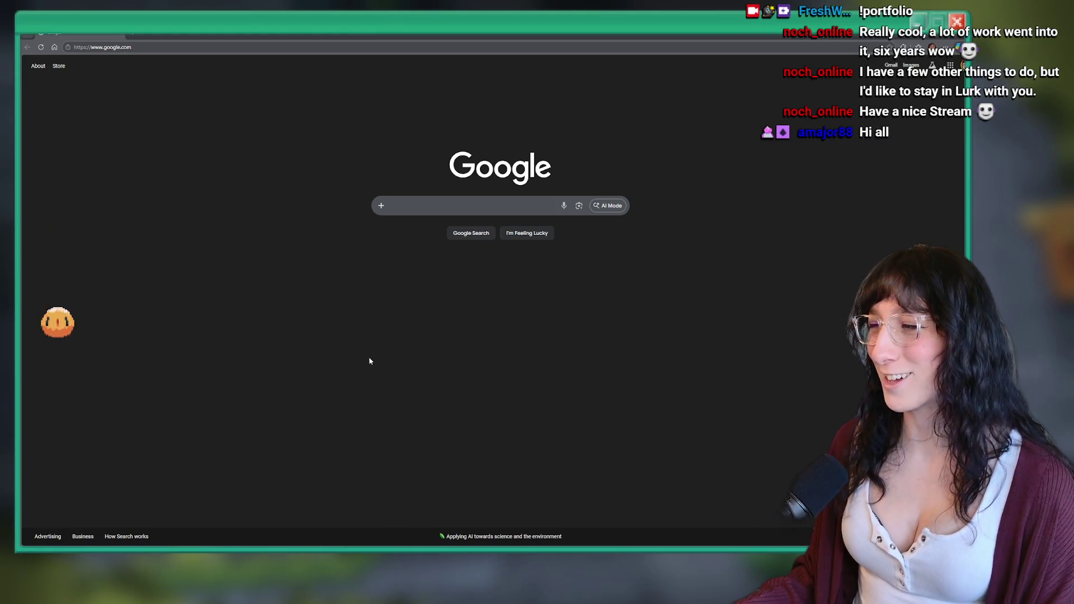
{"action": "left_click", "coordinate": [444, 45]}
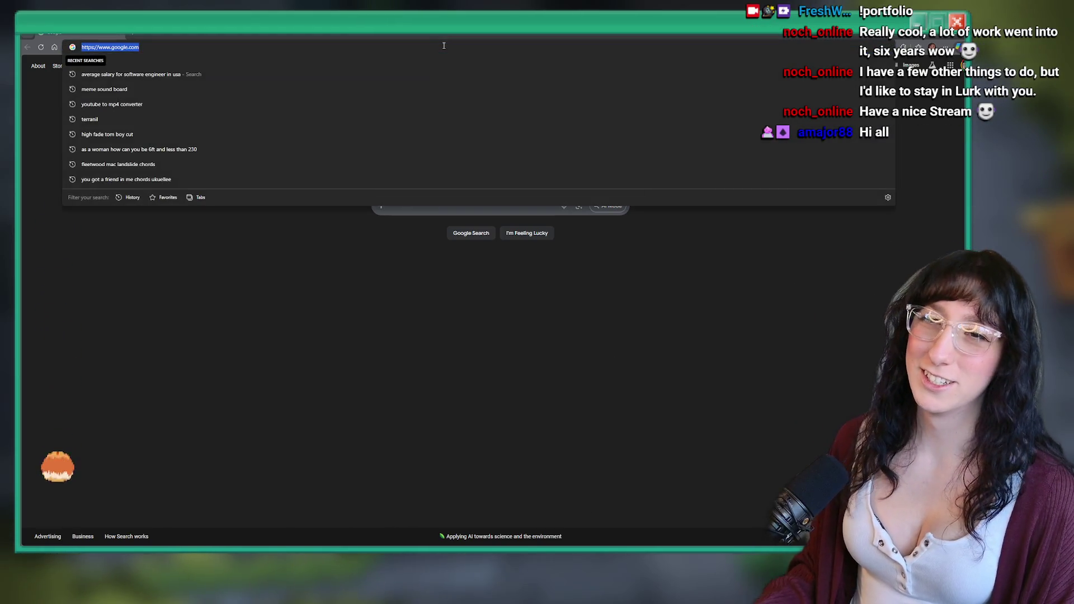
Go to itch.io and open the creator dashboard from the account menu
{"action": "type", "text": "itch.io"}
{"action": "key", "text": "Return"}
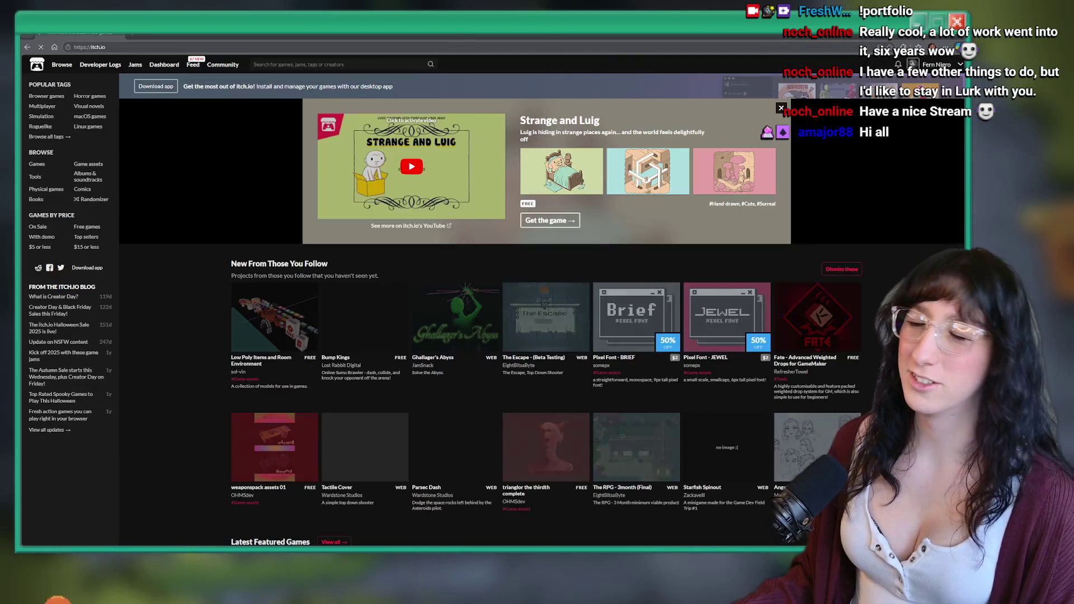
{"action": "left_click", "coordinate": [945, 64]}
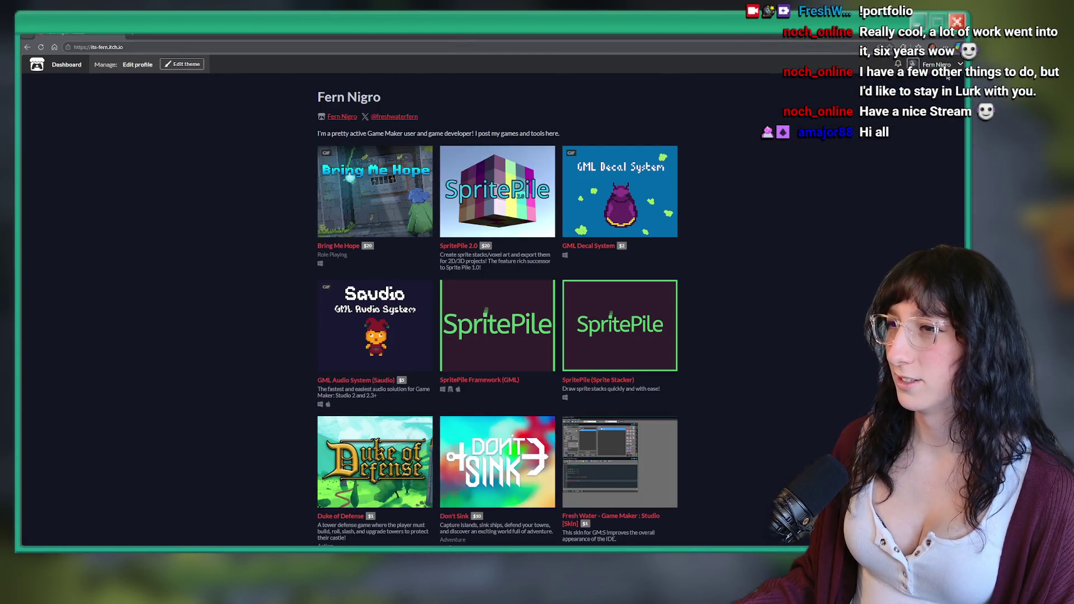
{"action": "left_click", "coordinate": [960, 65]}
{"action": "left_click", "coordinate": [914, 138]}
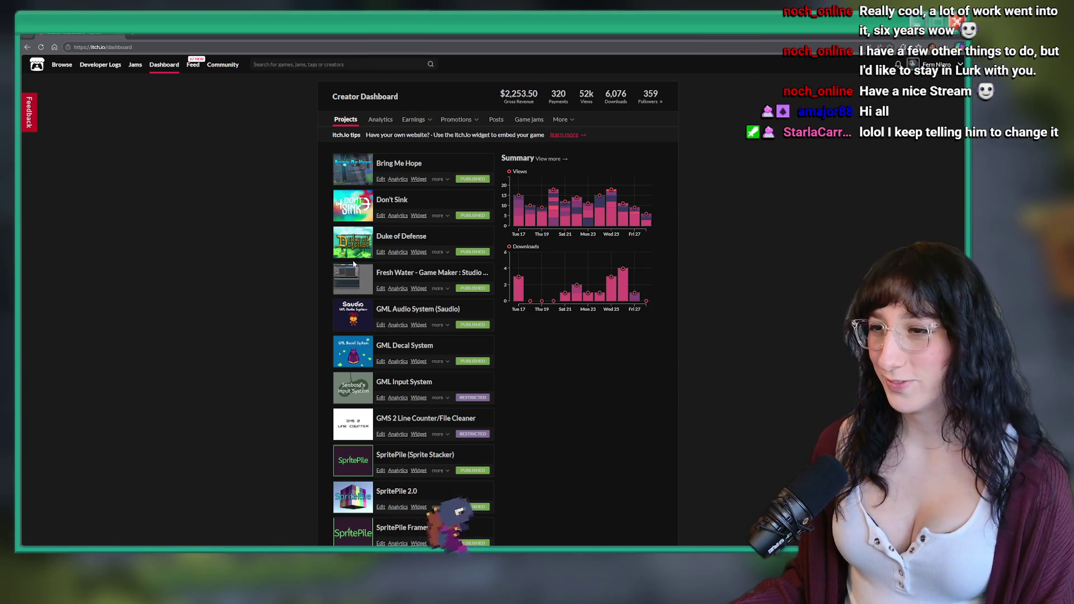
Open Bring Me Hope's edit page, browse its Distribute and Interact tabs, and reach Uploads
{"action": "left_click", "coordinate": [380, 179]}
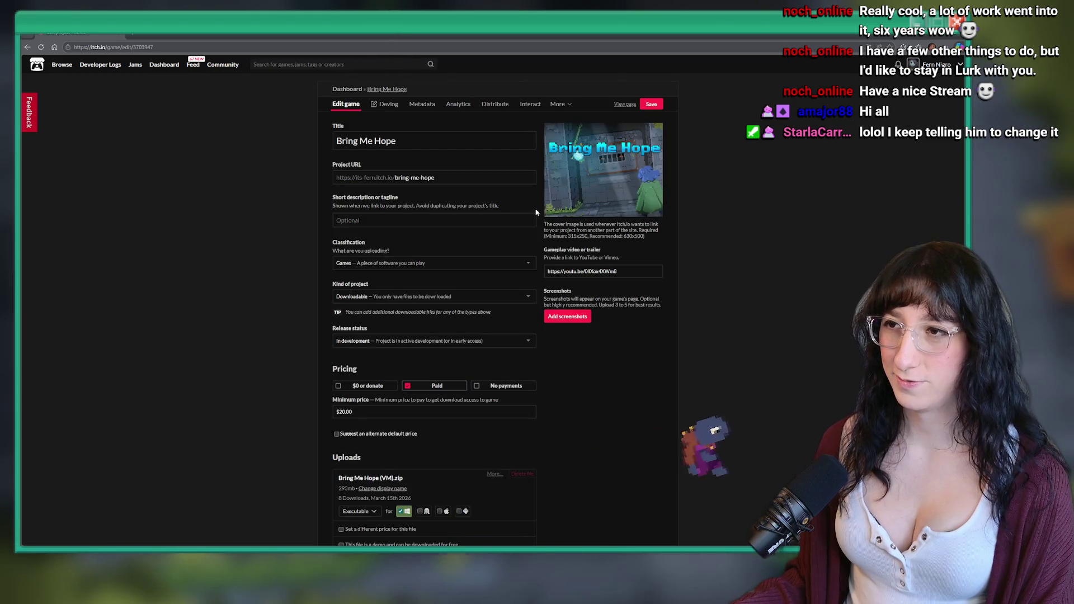
{"action": "left_click", "coordinate": [495, 104]}
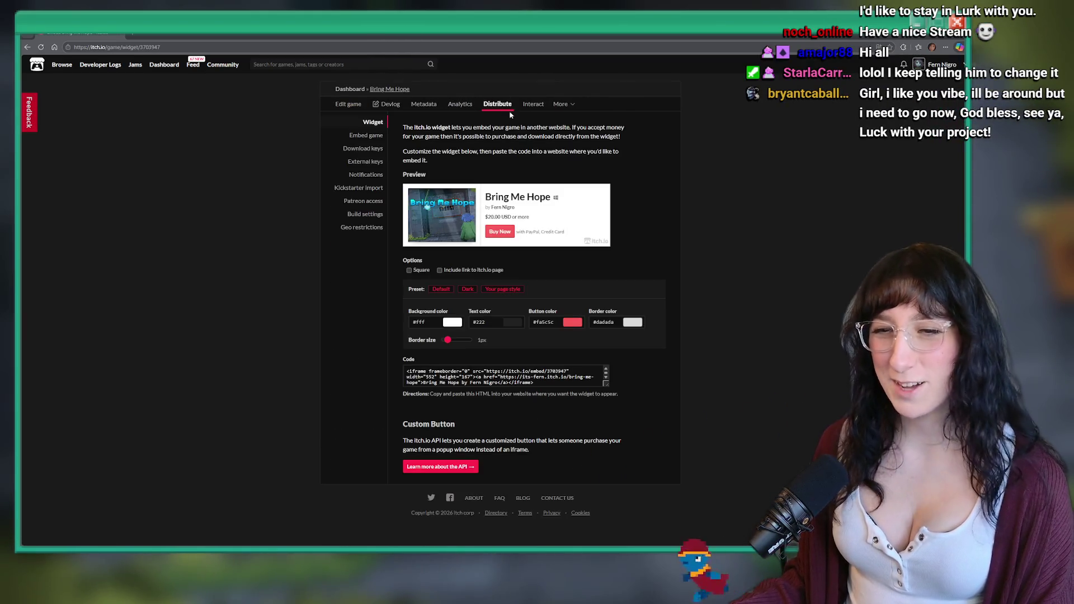
{"action": "left_click", "coordinate": [532, 105]}
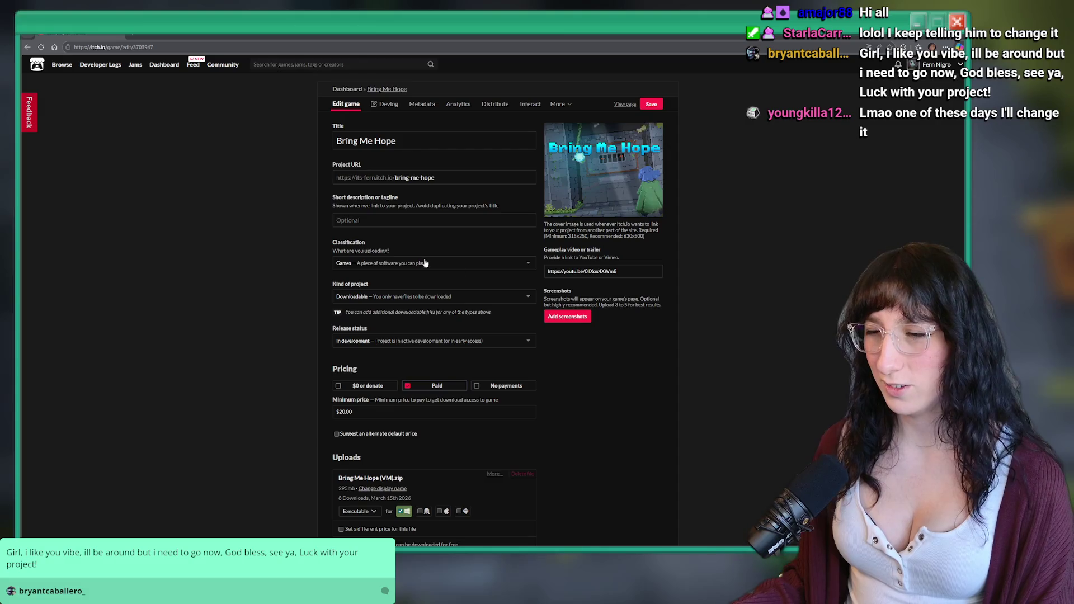
{"action": "scroll", "coordinate": [426, 263], "scroll_direction": "down", "scroll_amount": 5}
{"action": "scroll", "coordinate": [482, 255], "scroll_direction": "up", "scroll_amount": 1}
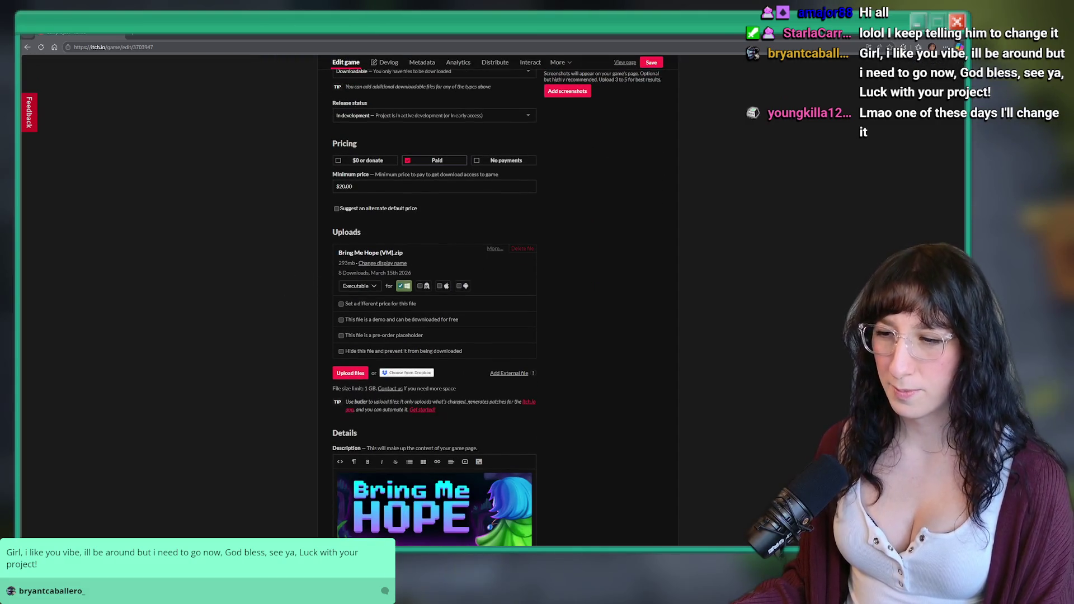
{"action": "left_click", "coordinate": [351, 373]}
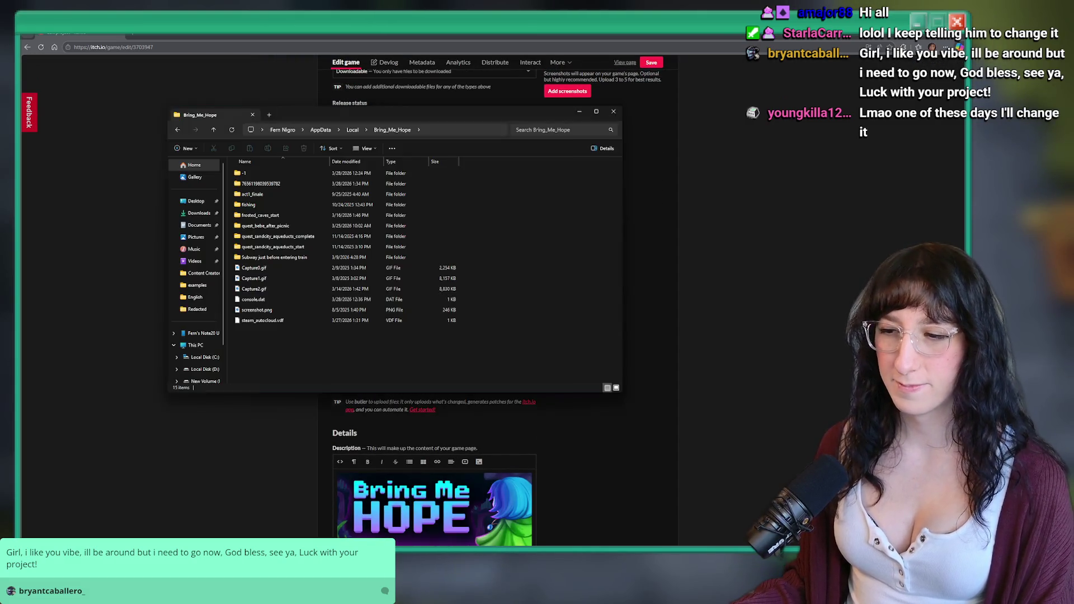
Rename Bring Me Hope.zip on the Desktop to Bring Me Hope (VM).zip
{"action": "left_click", "coordinate": [195, 201]}
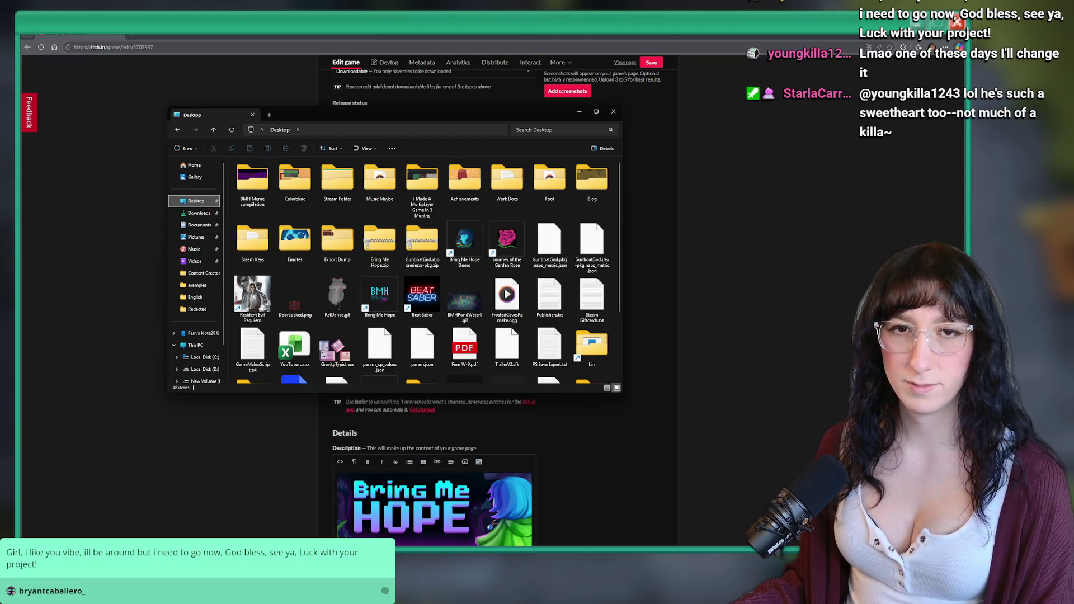
{"action": "left_click", "coordinate": [380, 238]}
{"action": "left_click", "coordinate": [380, 238]}
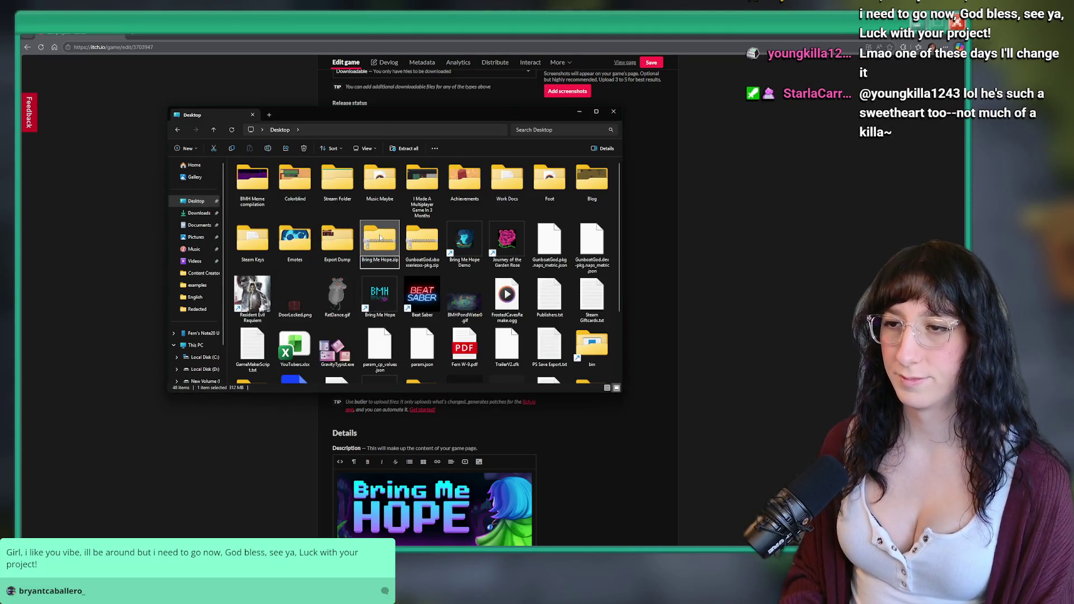
{"action": "type", "text": "(VM)"}
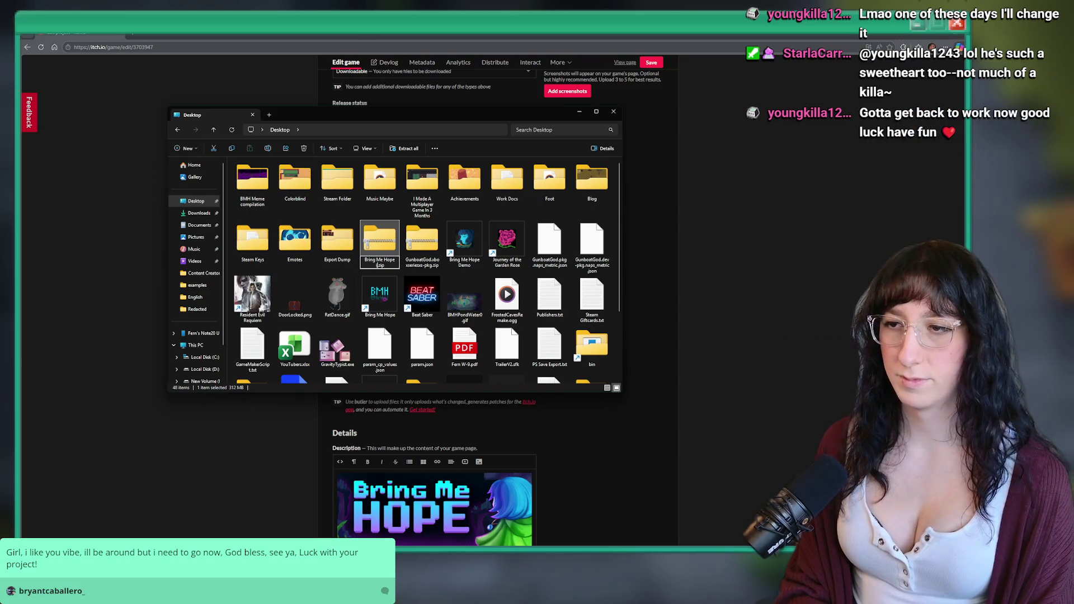
{"action": "key", "text": "Return"}
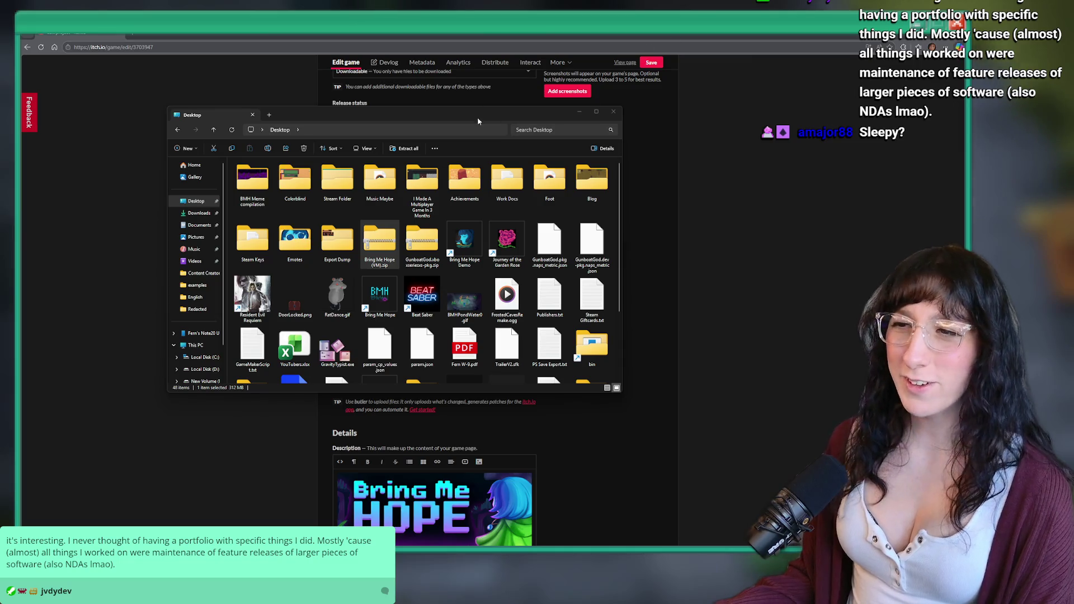
{"action": "left_click_drag", "start_coordinate": [478, 121], "coordinate": [556, 275]}
Upload Bring Me Hope (VM).zip from the Desktop as the new build
{"action": "left_click", "coordinate": [541, 260]}
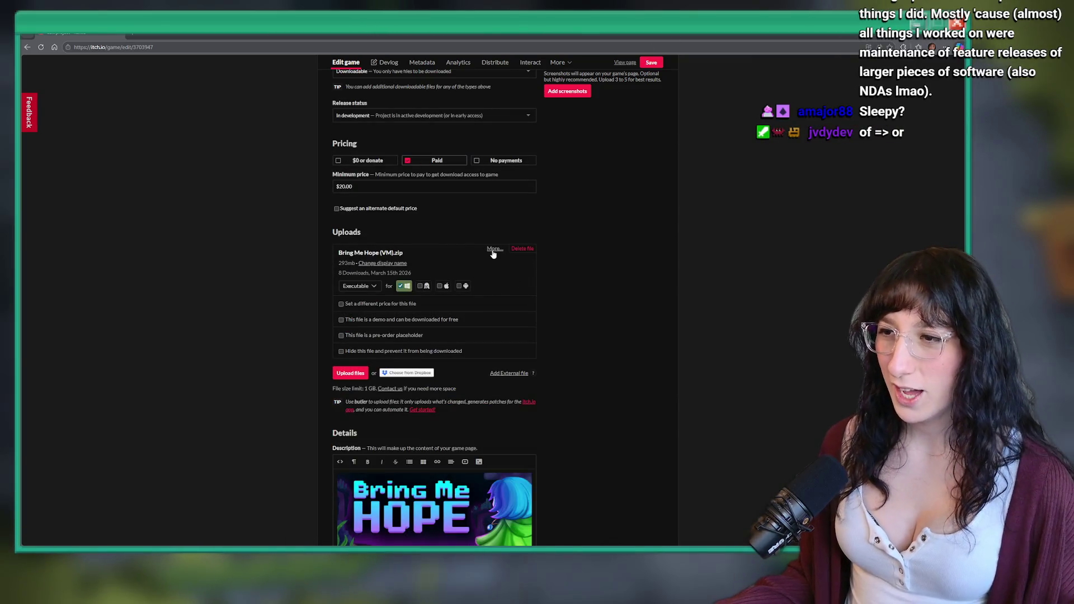
{"action": "left_click", "coordinate": [494, 250]}
{"action": "left_click", "coordinate": [568, 97]}
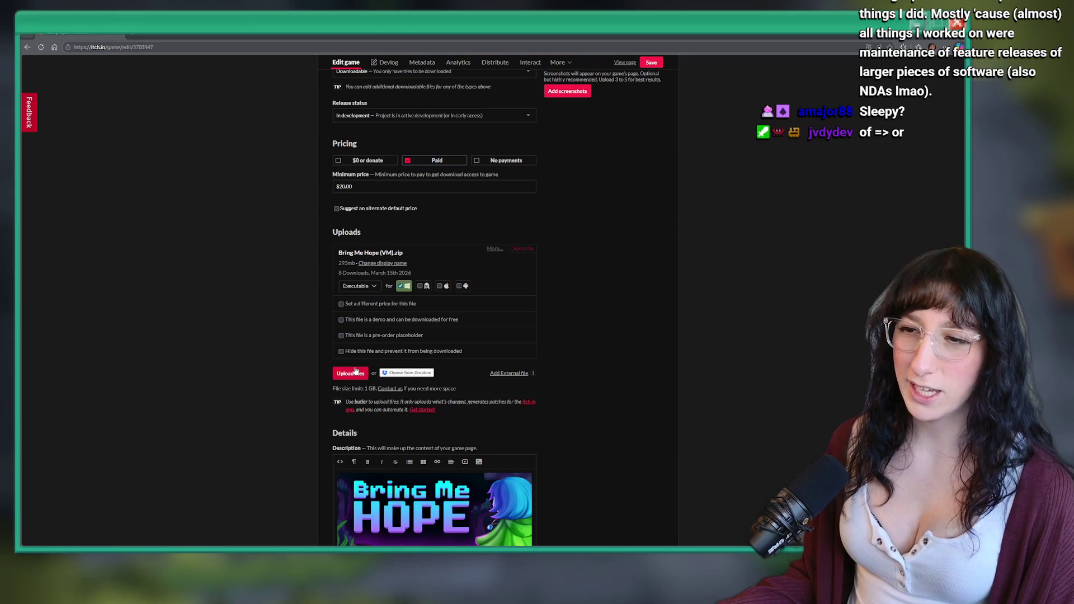
{"action": "left_click", "coordinate": [355, 370]}
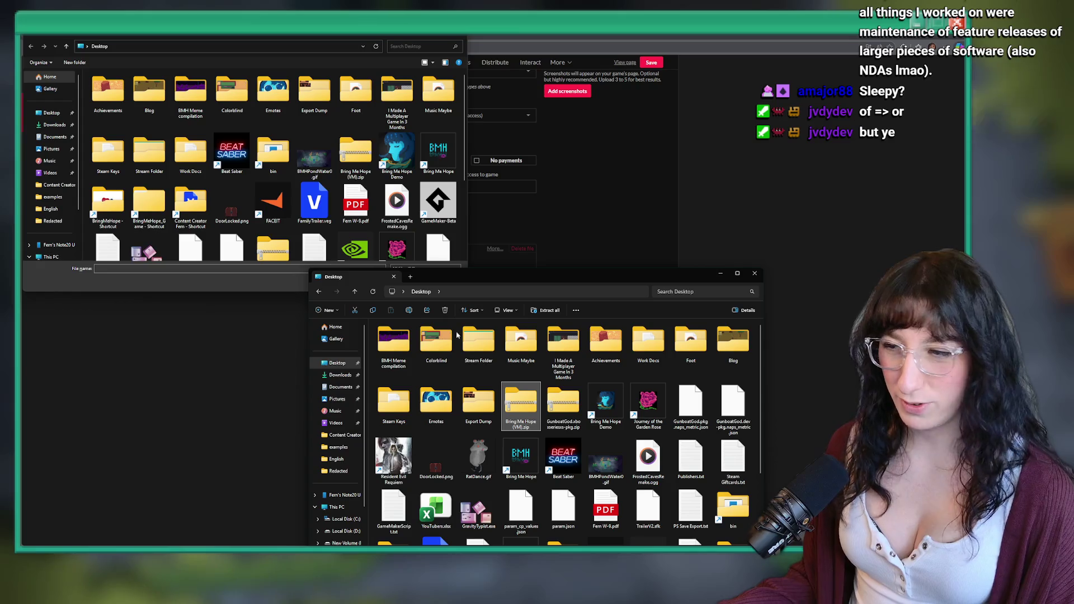
{"action": "left_click", "coordinate": [342, 144]}
{"action": "left_click_drag", "start_coordinate": [353, 164], "coordinate": [597, 276]}
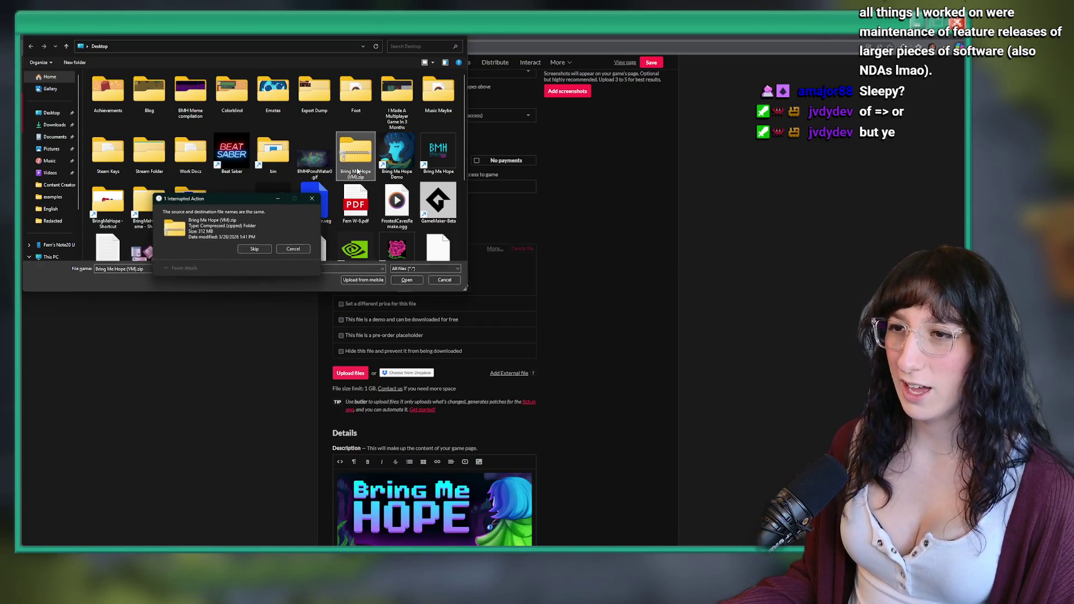
{"action": "left_click", "coordinate": [293, 249]}
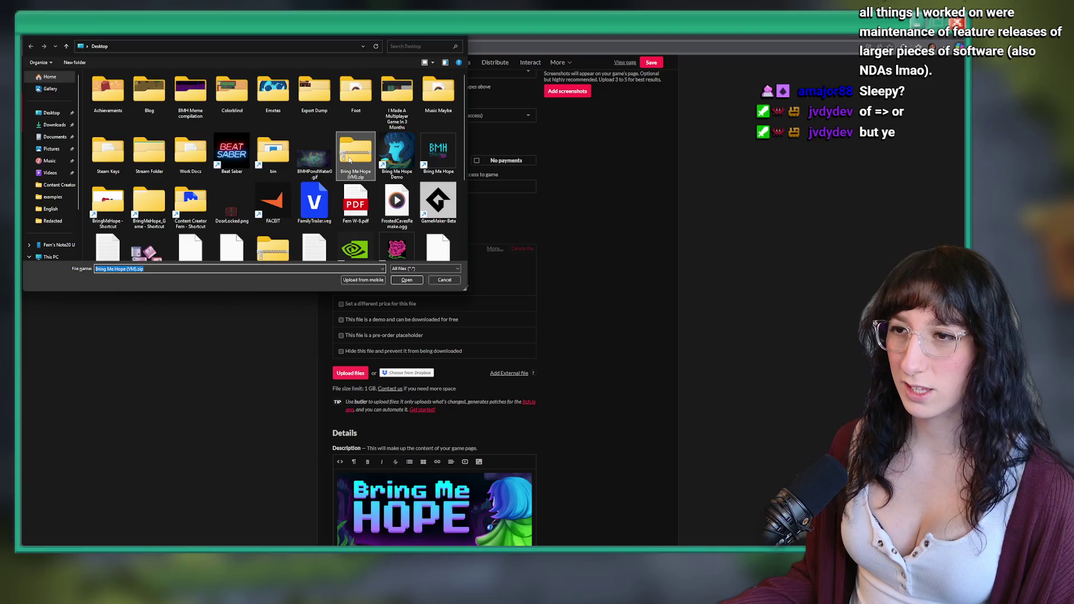
{"action": "double_click", "coordinate": [355, 153]}
Save the Bring Me Hope edit page once the upload succeeds
{"action": "scroll", "coordinate": [443, 286], "scroll_direction": "down", "scroll_amount": 2}
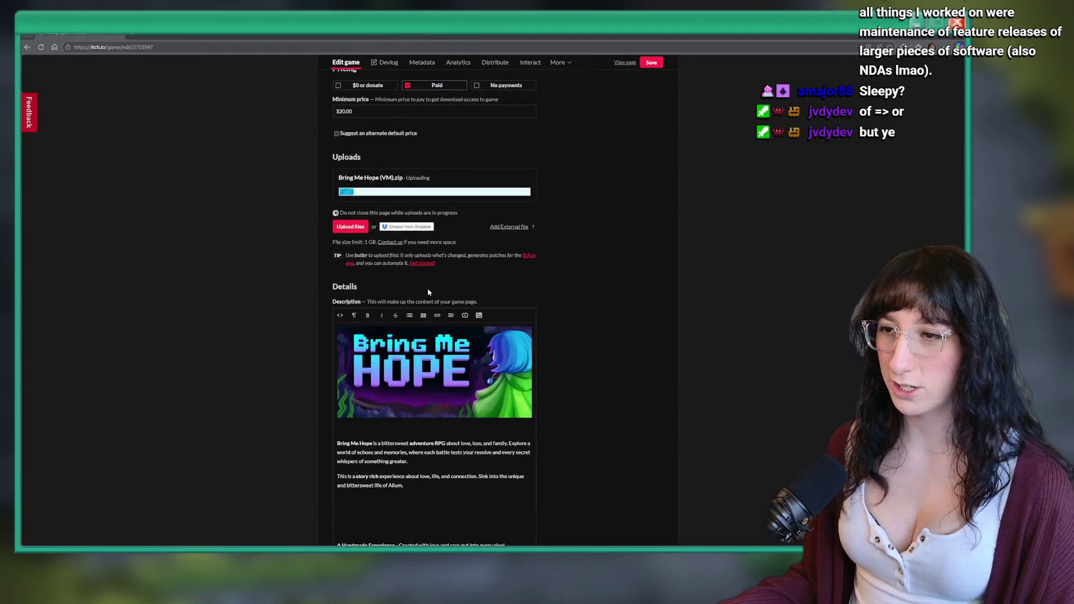
{"action": "scroll", "coordinate": [428, 288], "scroll_direction": "up", "scroll_amount": 1}
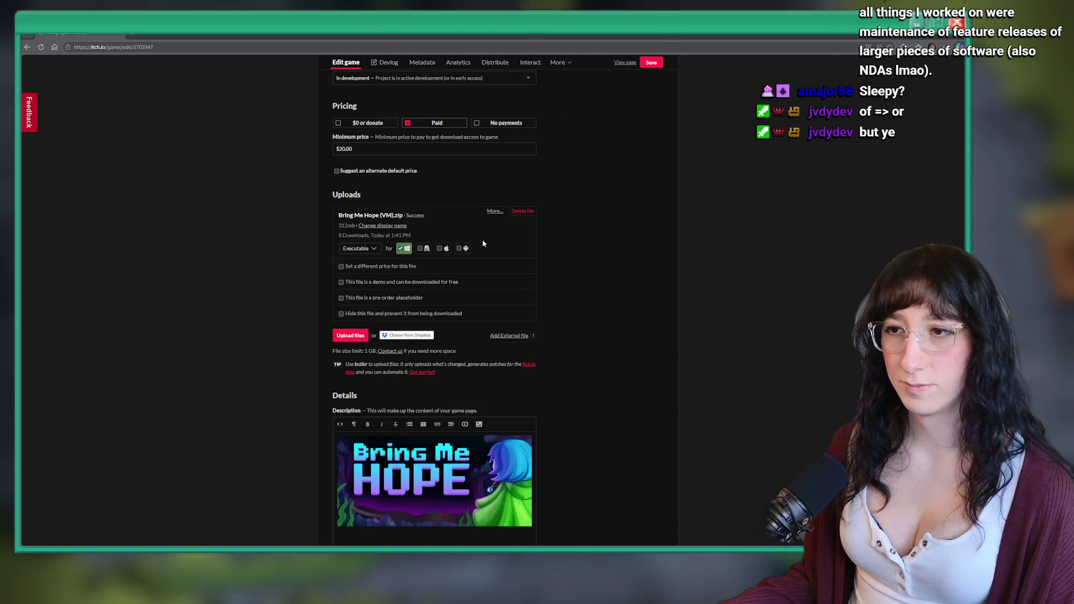
{"action": "scroll", "coordinate": [390, 312], "scroll_direction": "down", "scroll_amount": 1}
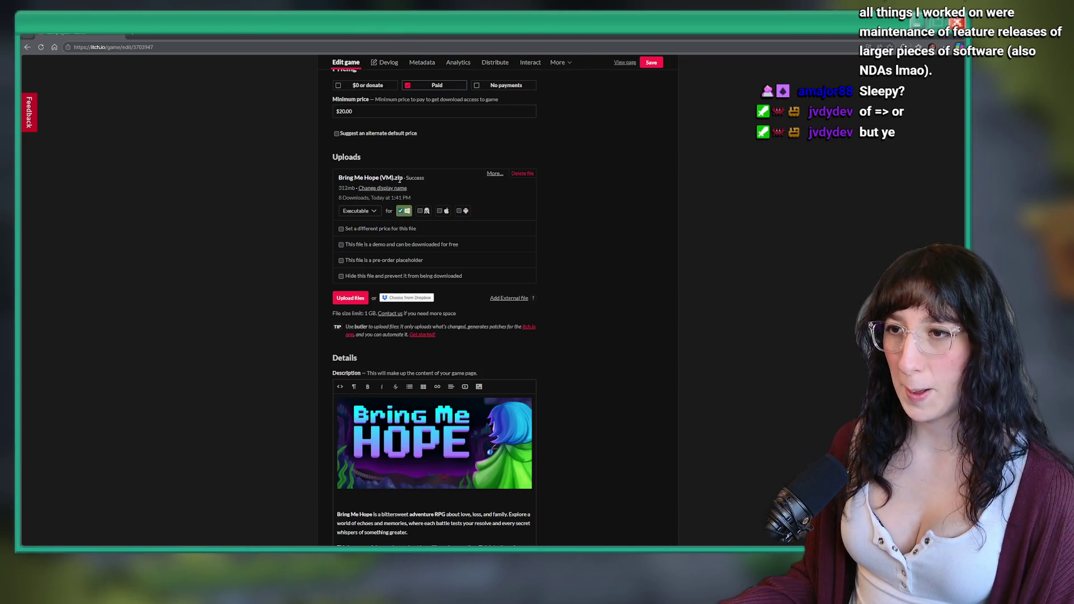
{"action": "scroll", "coordinate": [393, 193], "scroll_direction": "down", "scroll_amount": 20}
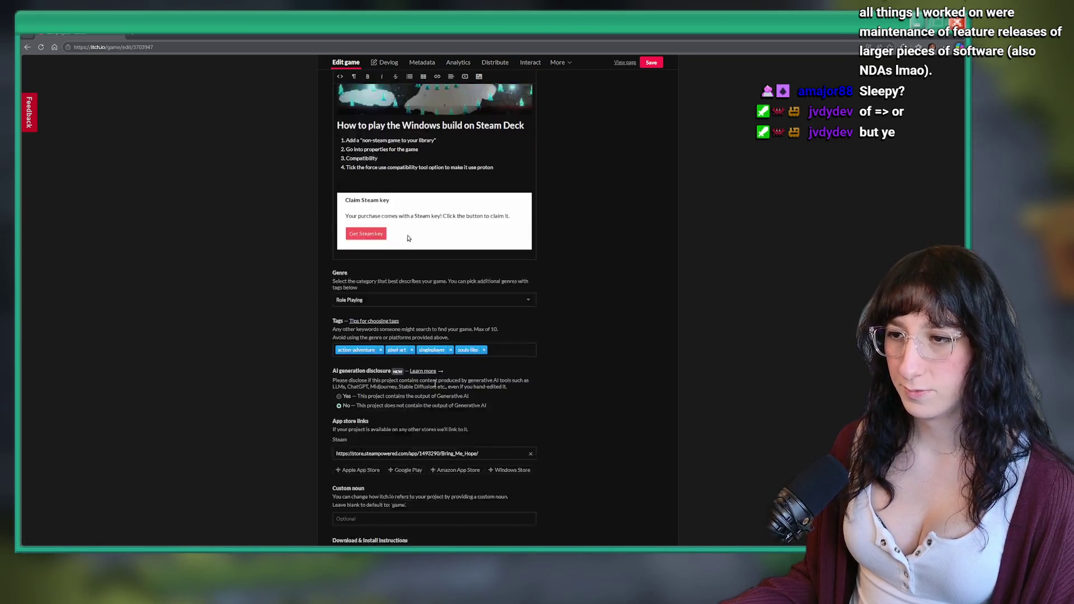
{"action": "left_click", "coordinate": [345, 530]}
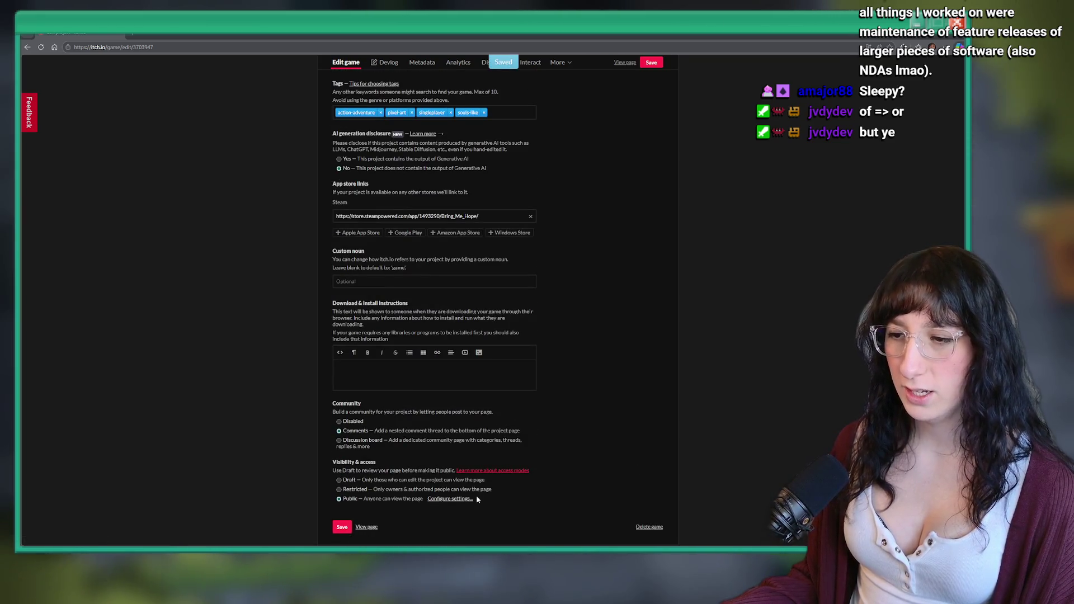
{"action": "scroll", "coordinate": [498, 523], "scroll_direction": "up", "scroll_amount": 20}
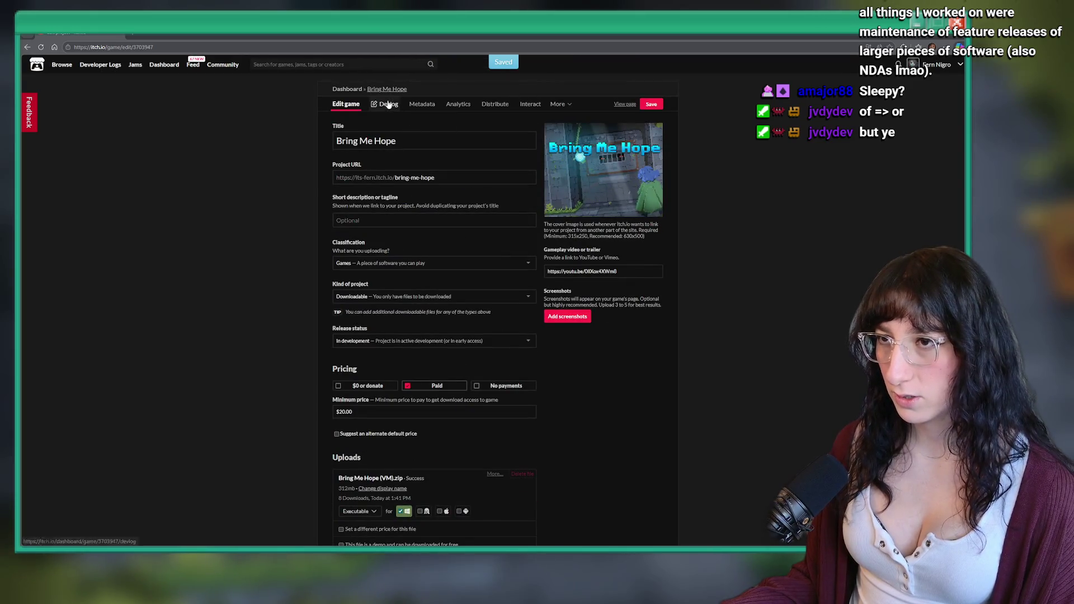
Start a new devlog post for Bring Me Hope
{"action": "left_click", "coordinate": [388, 104]}
{"action": "left_click", "coordinate": [606, 129]}
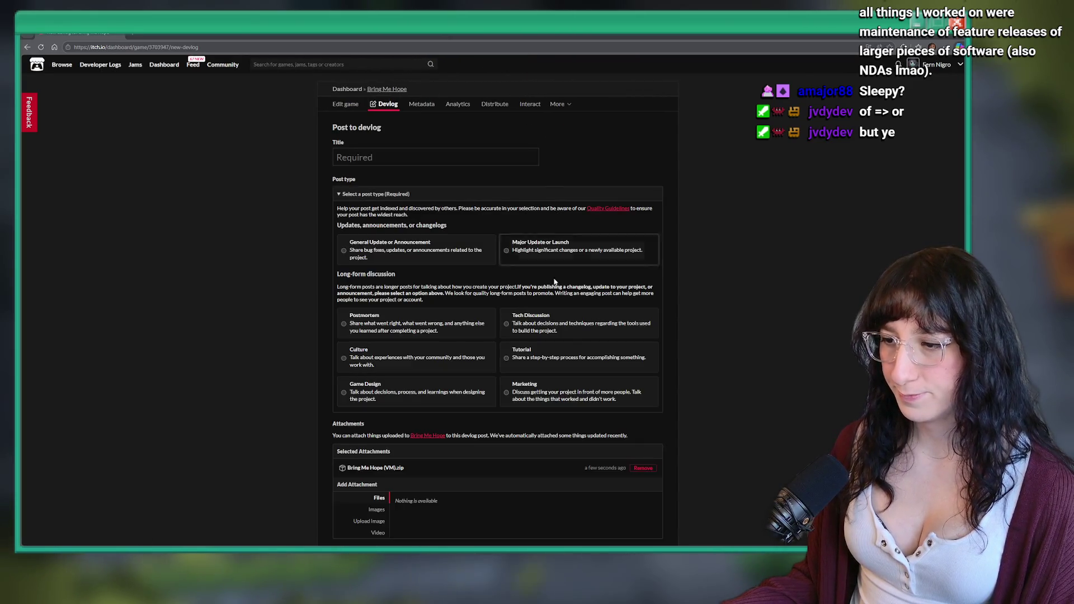
{"action": "mouse_move", "coordinate": [467, 29]}
{"action": "left_mouse_down"}
{"action": "mouse_move", "coordinate": [467, 491]}
{"action": "mouse_move", "coordinate": [467, 34]}
{"action": "left_mouse_up"}
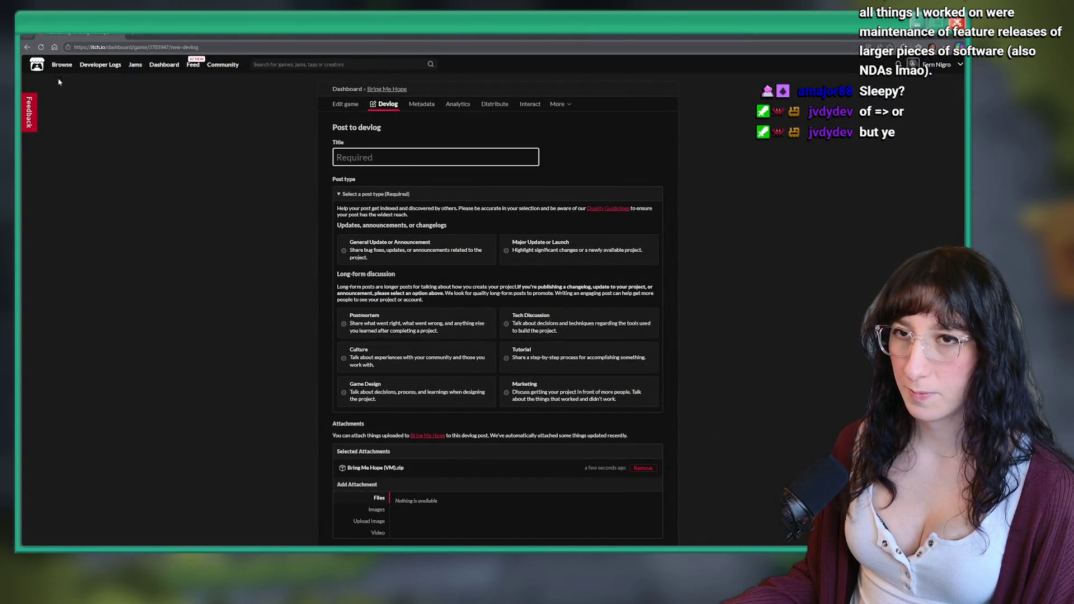
{"action": "scroll", "coordinate": [216, 237], "scroll_direction": "down", "scroll_amount": 2}
In a new tab, open Bring Me Hope's new devlog form from the itch.io dashboard
{"action": "key", "text": "ctrl+t"}
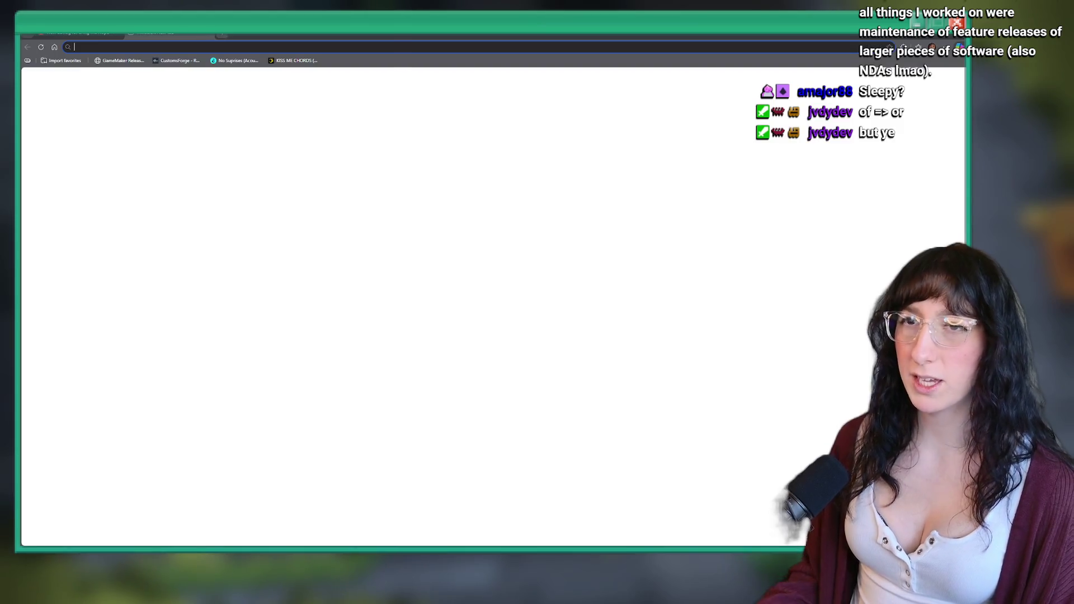
{"action": "type", "text": "itch.io"}
{"action": "key", "text": "Return"}
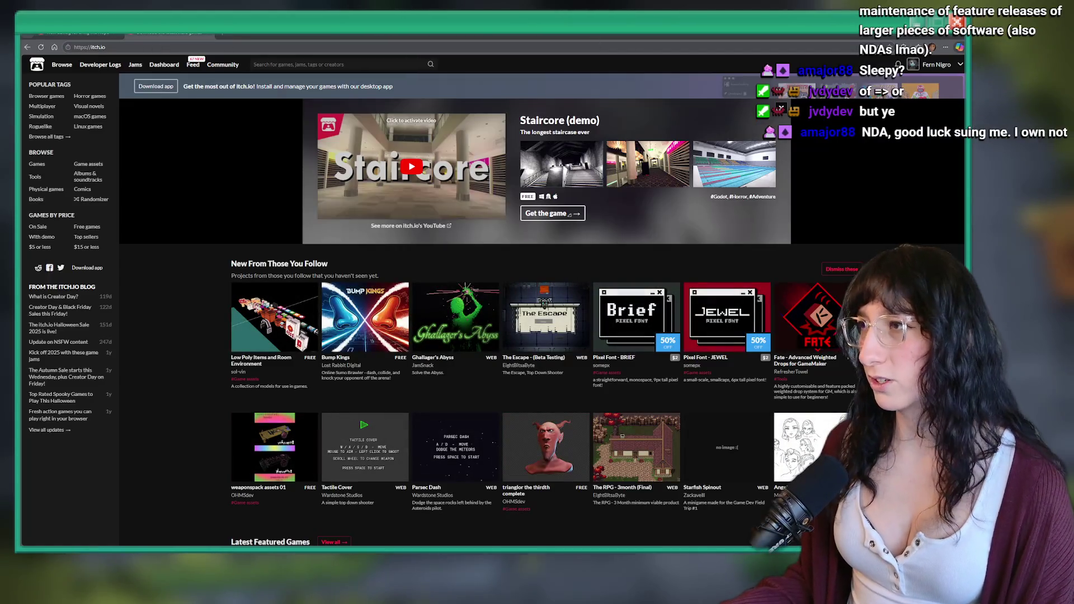
{"action": "left_click", "coordinate": [960, 65]}
{"action": "left_click", "coordinate": [924, 137]}
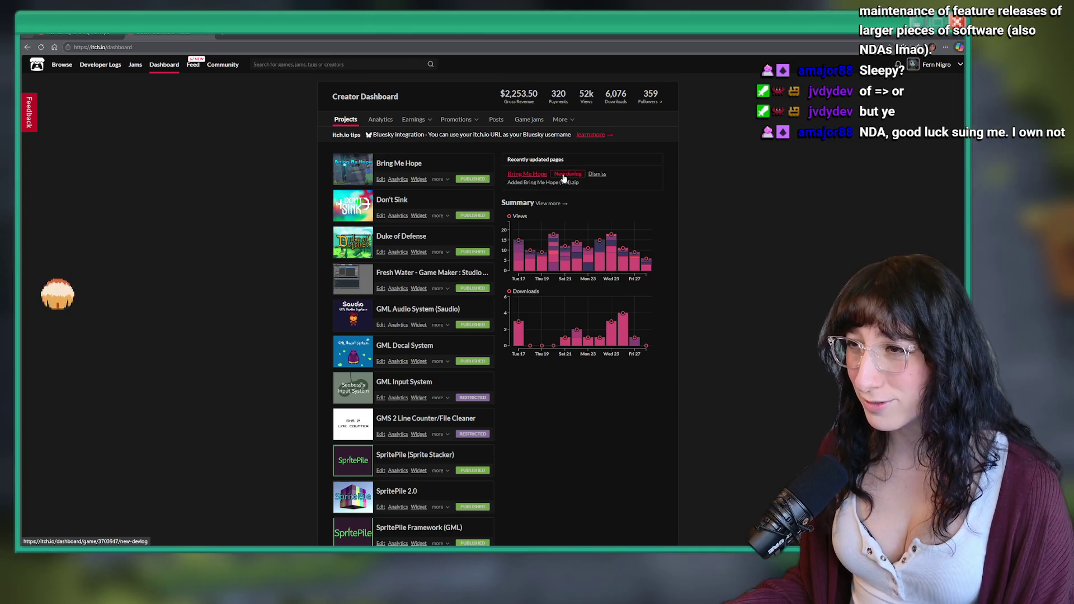
{"action": "left_click", "coordinate": [568, 173]}
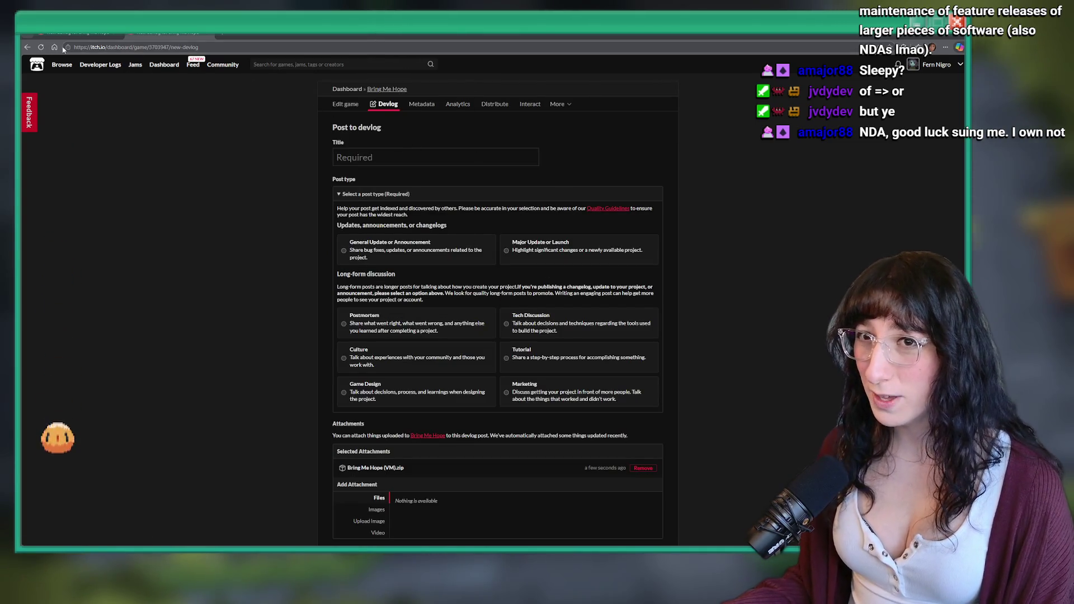
Copy the 'Performance Improvements (v0.3.20)' title from Bring Me Hope's devlog posts list
{"action": "left_click", "coordinate": [164, 65]}
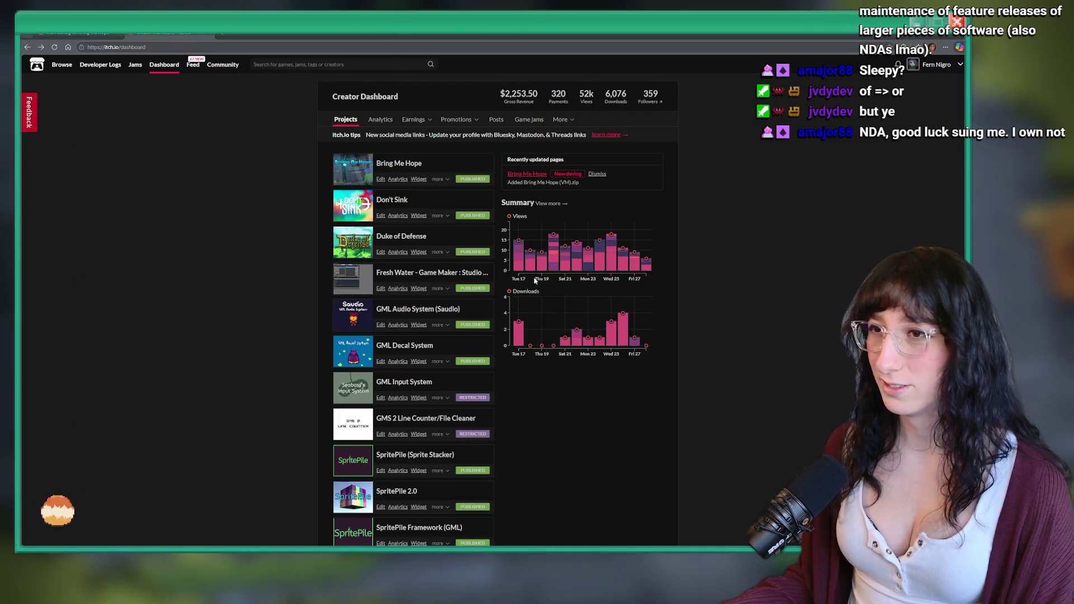
{"action": "left_click", "coordinate": [380, 179]}
{"action": "left_click", "coordinate": [396, 103]}
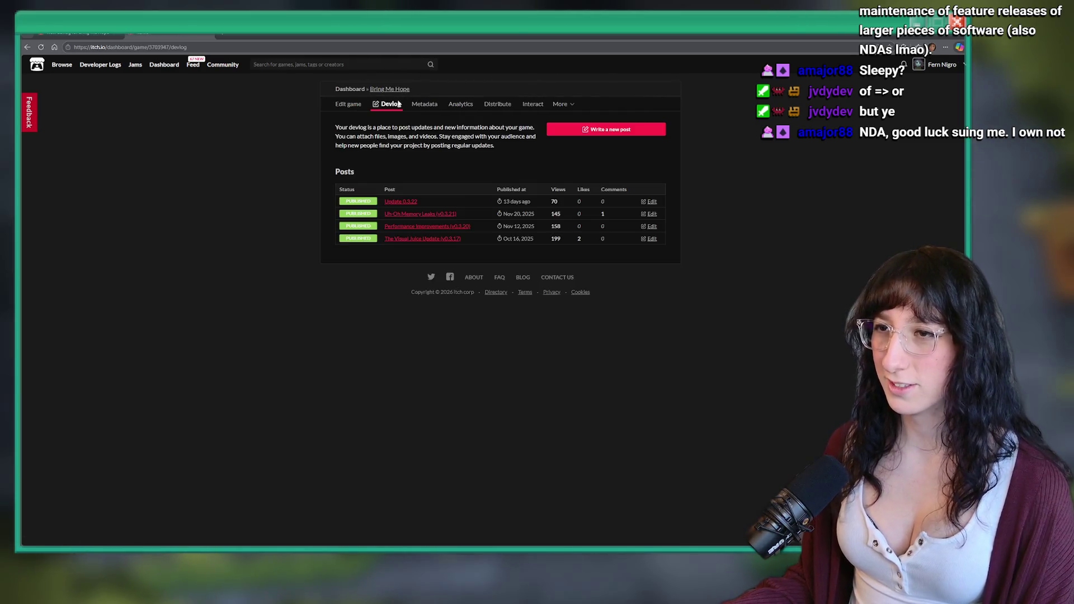
{"action": "left_click", "coordinate": [400, 201]}
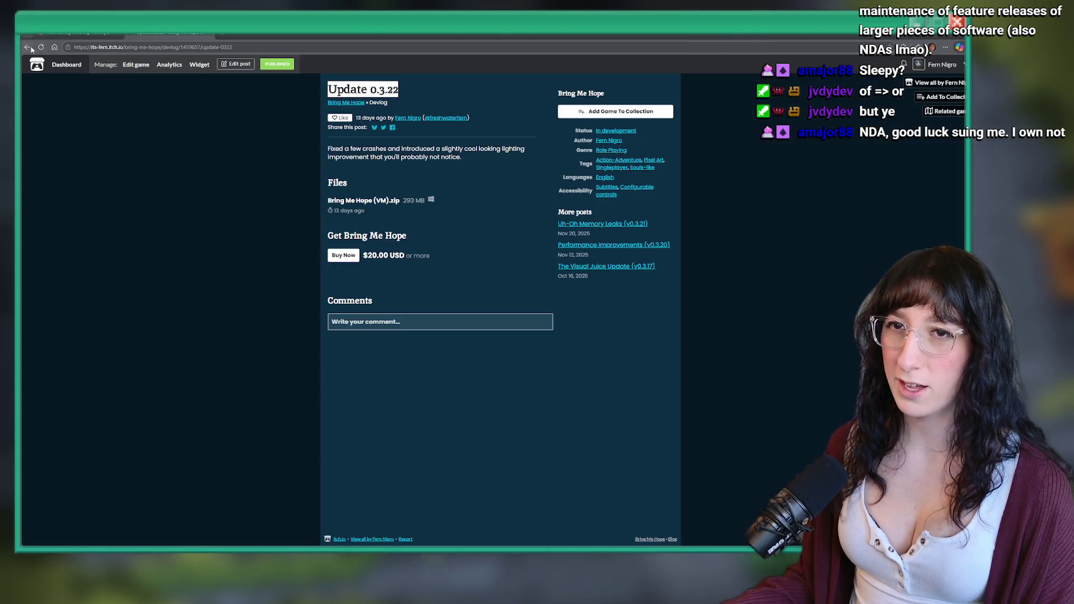
{"action": "left_click", "coordinate": [28, 48]}
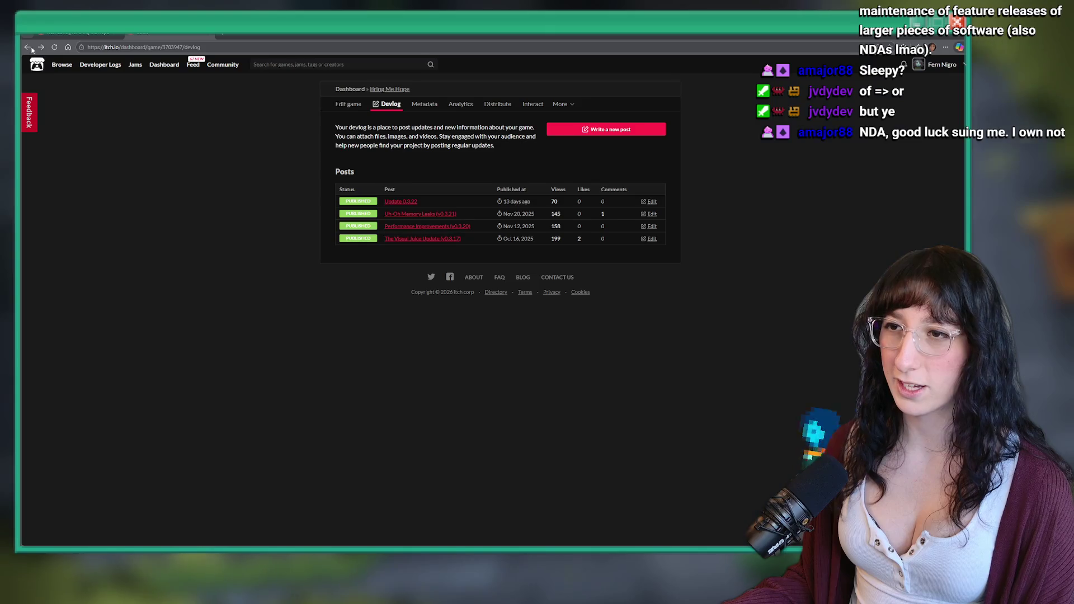
{"action": "left_click_drag", "start_coordinate": [481, 229], "coordinate": [385, 226]}
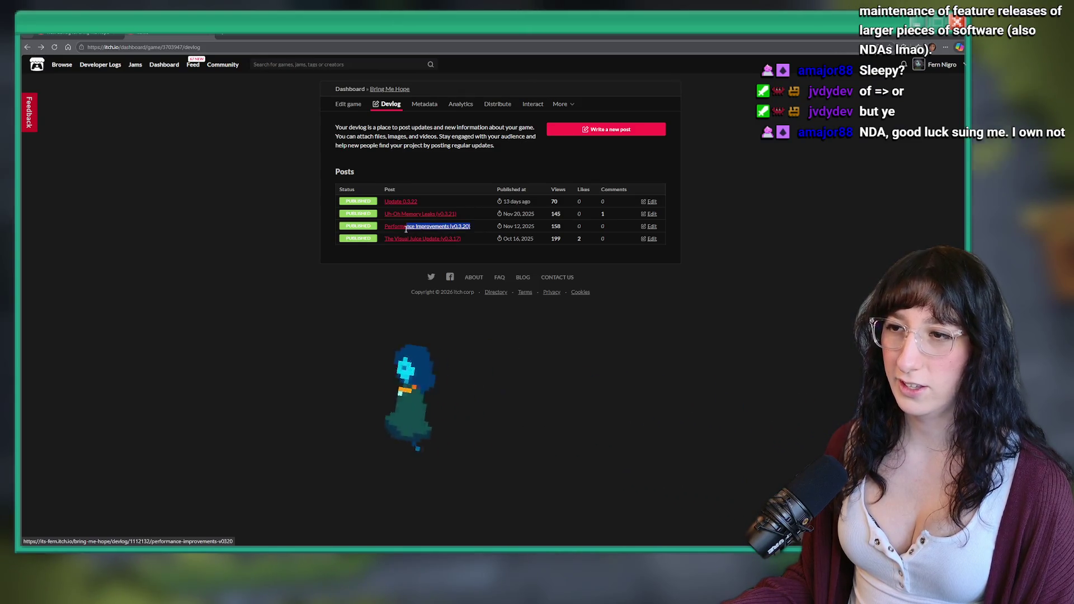
{"action": "key", "text": "ctrl+c"}
{"action": "key", "text": "ctrl+Tab"}
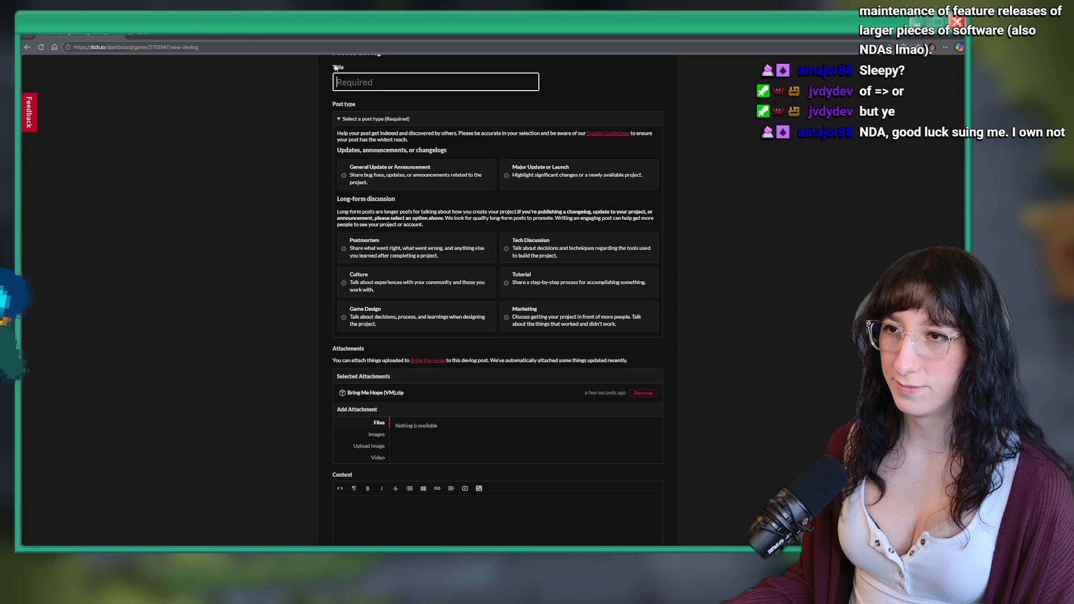
Edit the pasted title to 'Crash/Bug Fixes (v0.3.24)' and pick the General Update or Announcement type
{"action": "key", "text": "ctrl+v"}
{"action": "left_click_drag", "start_coordinate": [492, 82], "coordinate": [496, 82]}
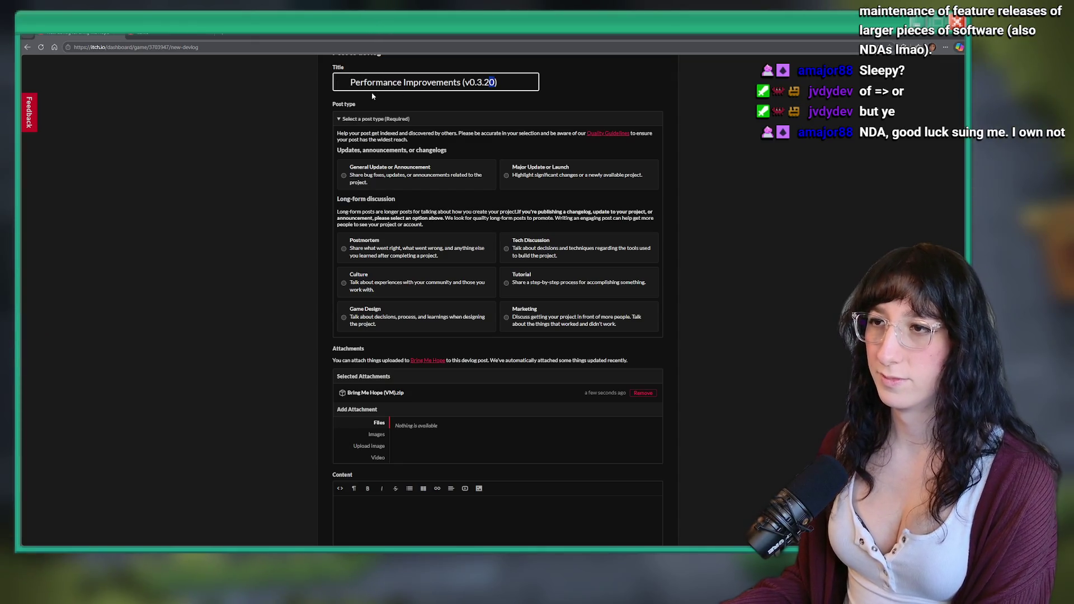
{"action": "key", "text": "BackSpace"}
{"action": "type", "text": "4"}
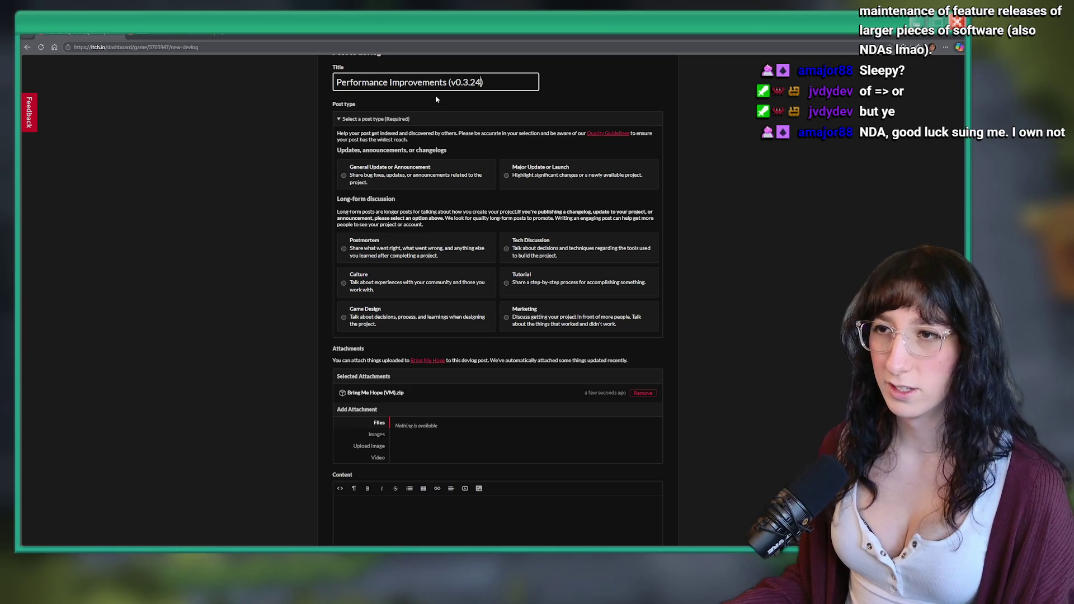
{"action": "left_click_drag", "start_coordinate": [445, 77], "coordinate": [335, 80]}
{"action": "type", "text": "Combatk"}
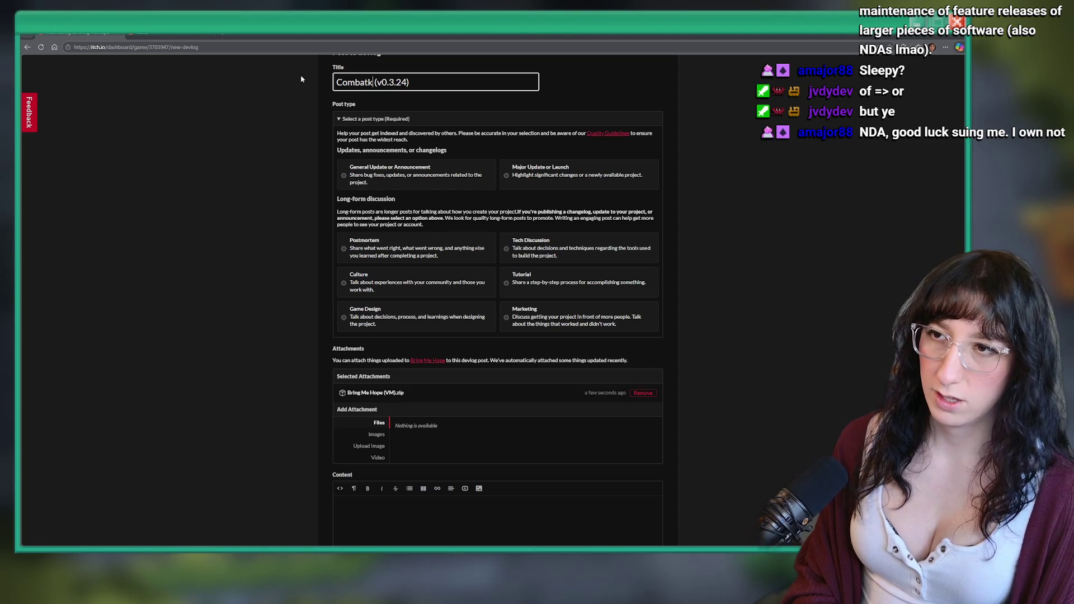
{"action": "key", "text": "BackSpace"}
{"action": "key", "text": "BackSpace"}
{"action": "key", "text": "BackSpace"}
{"action": "type", "text": "Fix"}
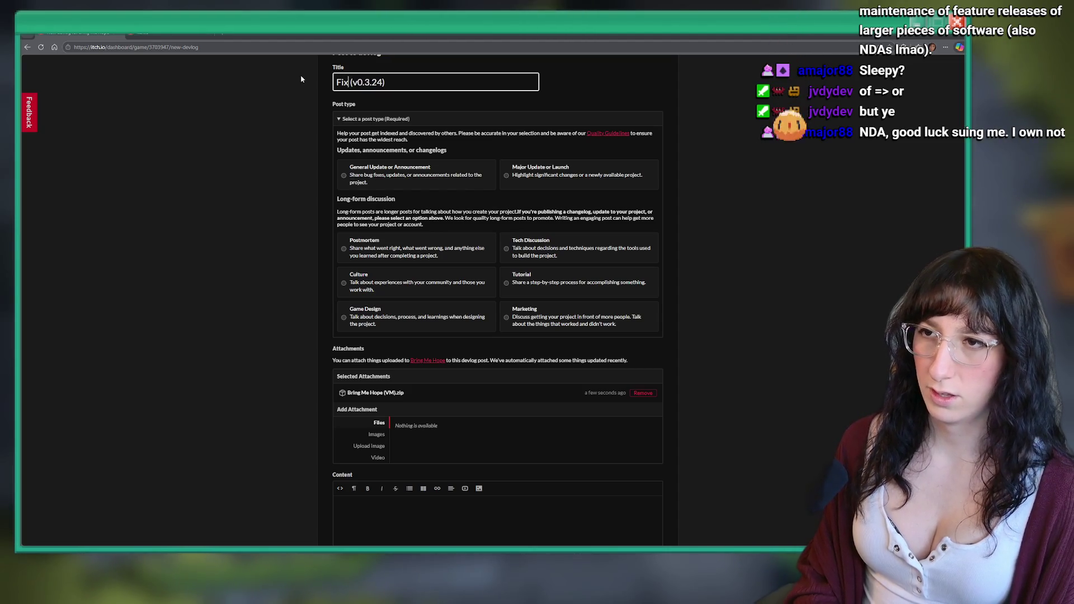
{"action": "key", "text": "BackSpace"}
{"action": "key", "text": "BackSpace"}
{"action": "key", "text": "BackSpace"}
{"action": "type", "text": "Crash"}
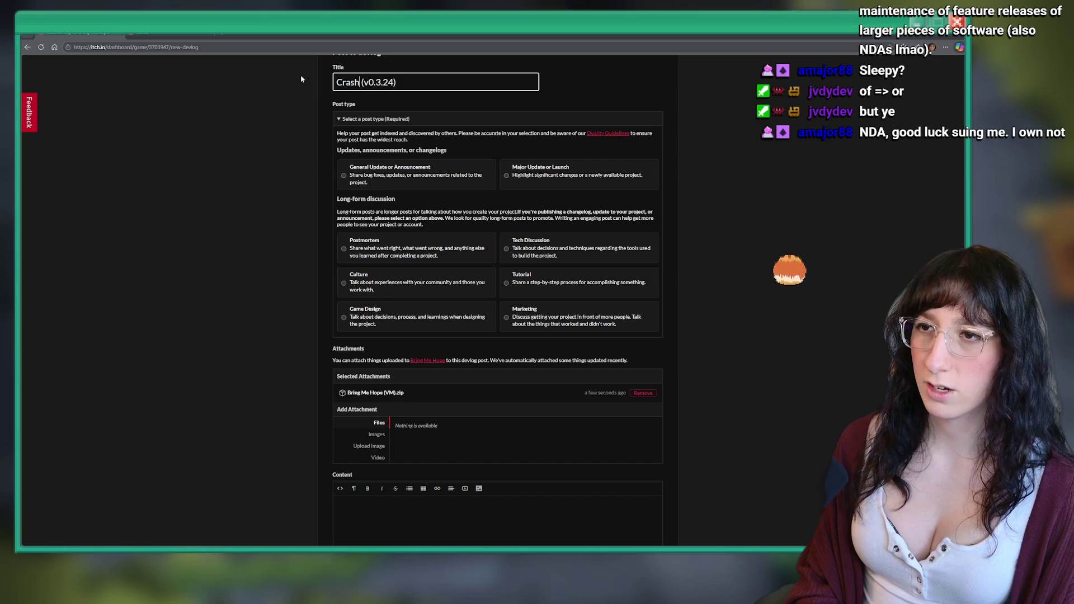
{"action": "type", "text": "/Bug F"}
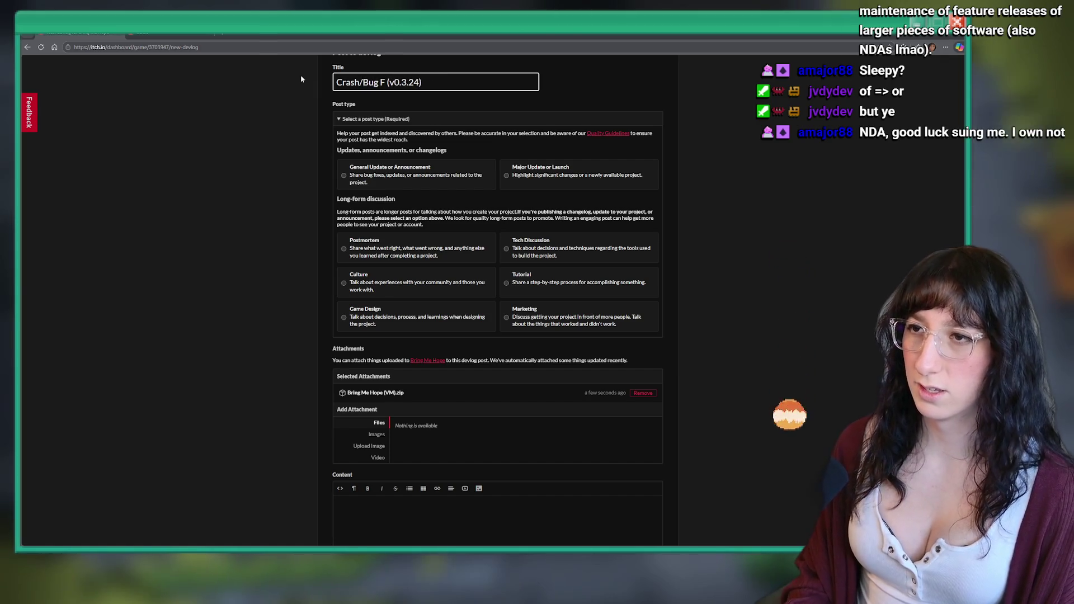
{"action": "type", "text": "ixes"}
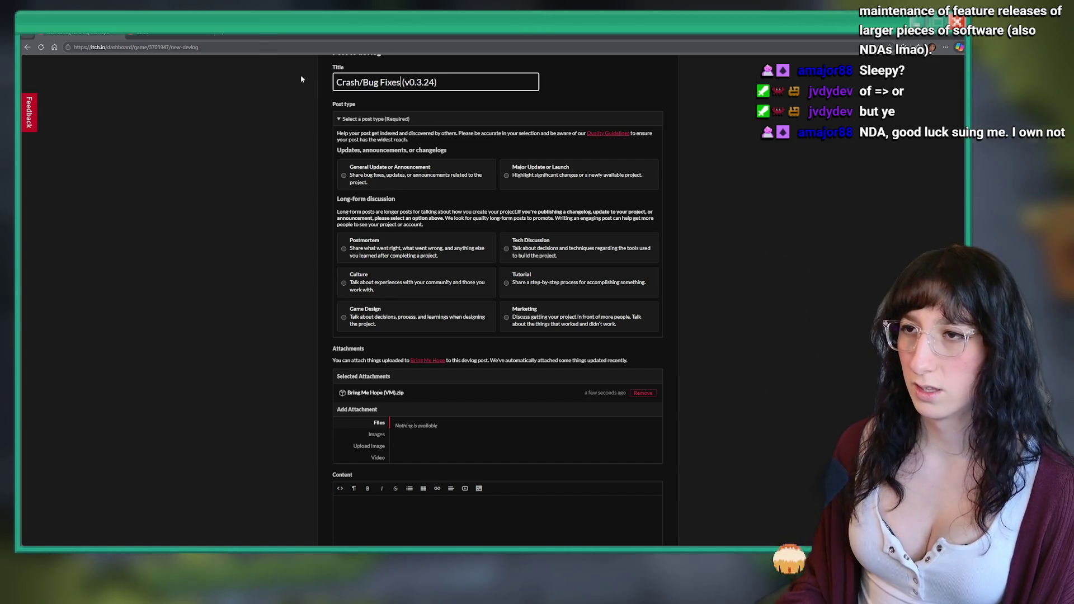
{"action": "left_click", "coordinate": [397, 172]}
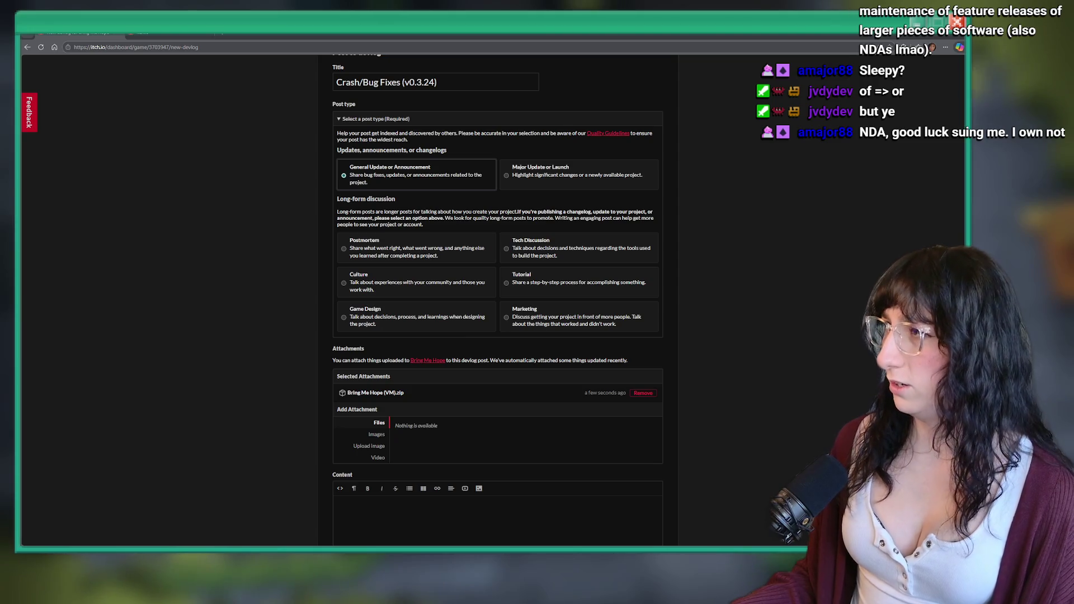
Try other post types, settle on General Update or Announcement, and scroll to Content
{"action": "key", "text": "alt+Tab"}
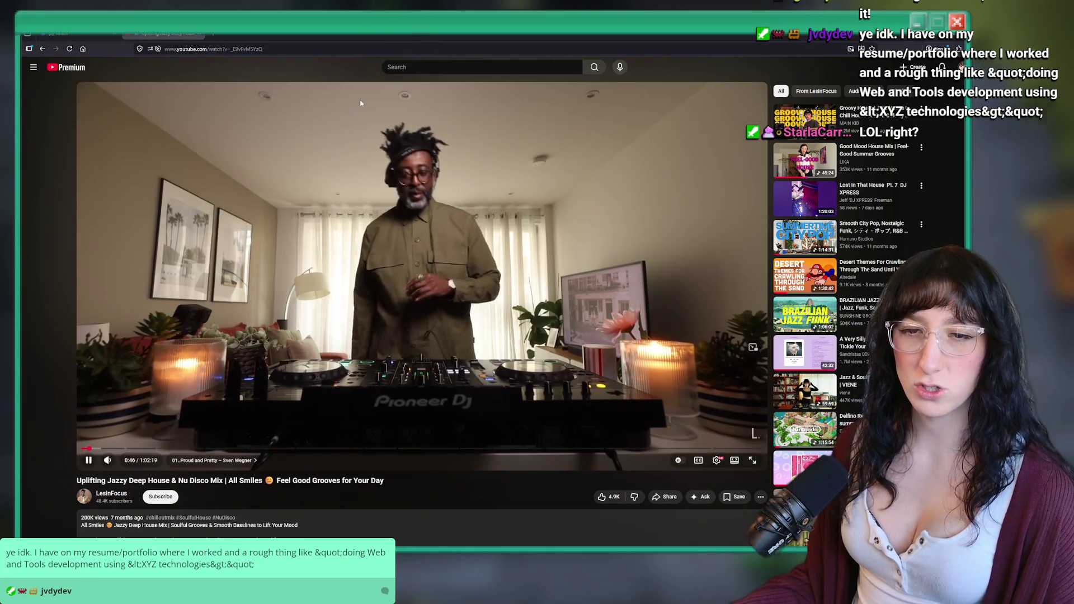
{"action": "key", "text": "alt+Tab"}
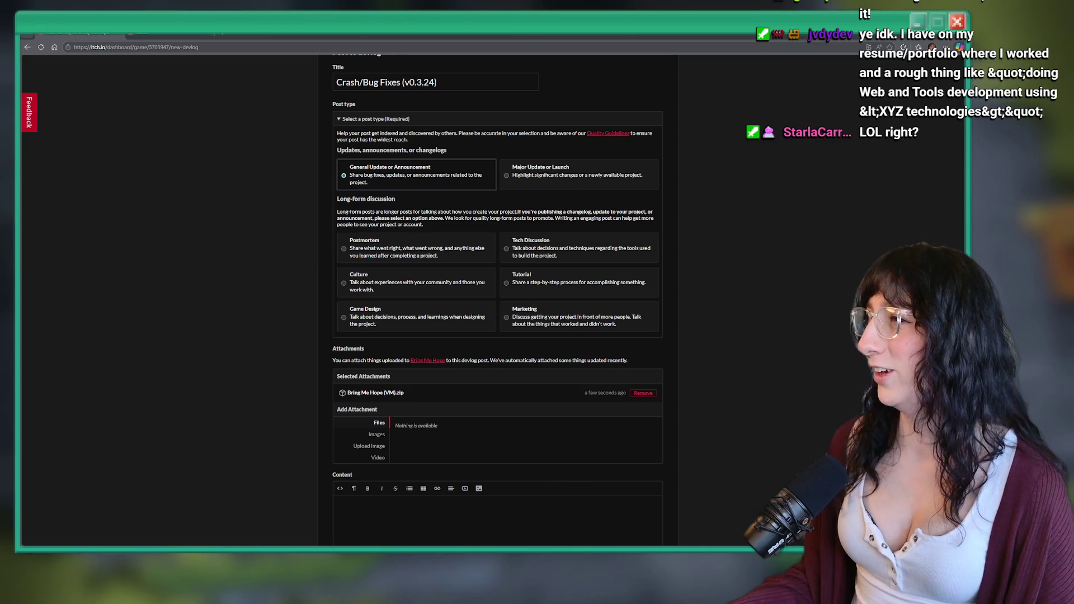
{"action": "left_click", "coordinate": [458, 243]}
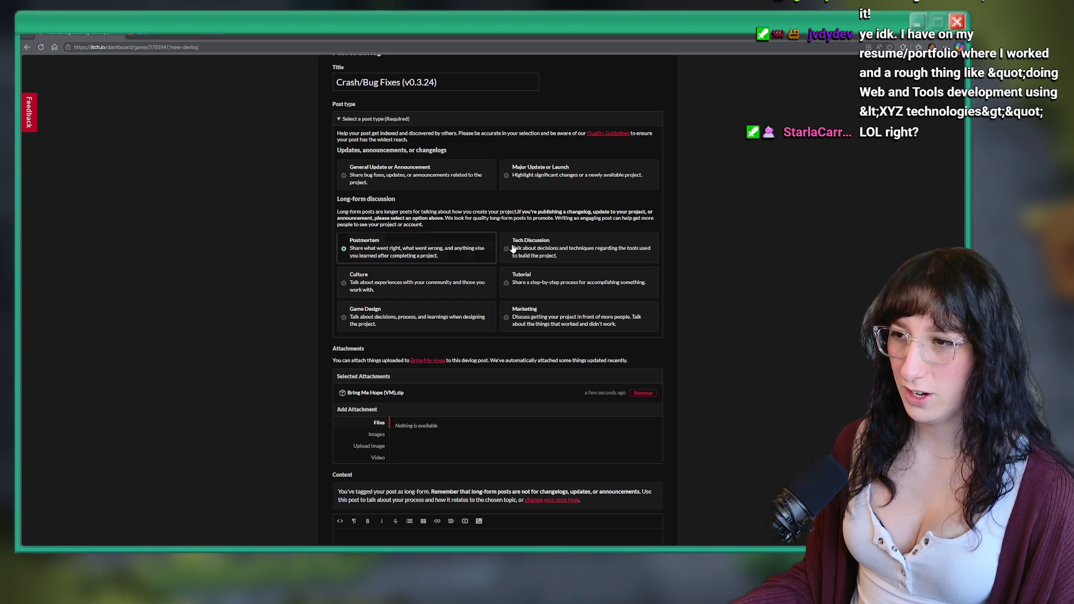
{"action": "key", "text": "Down"}
{"action": "key", "text": "Down"}
{"action": "key", "text": "Down"}
{"action": "left_click", "coordinate": [571, 288]}
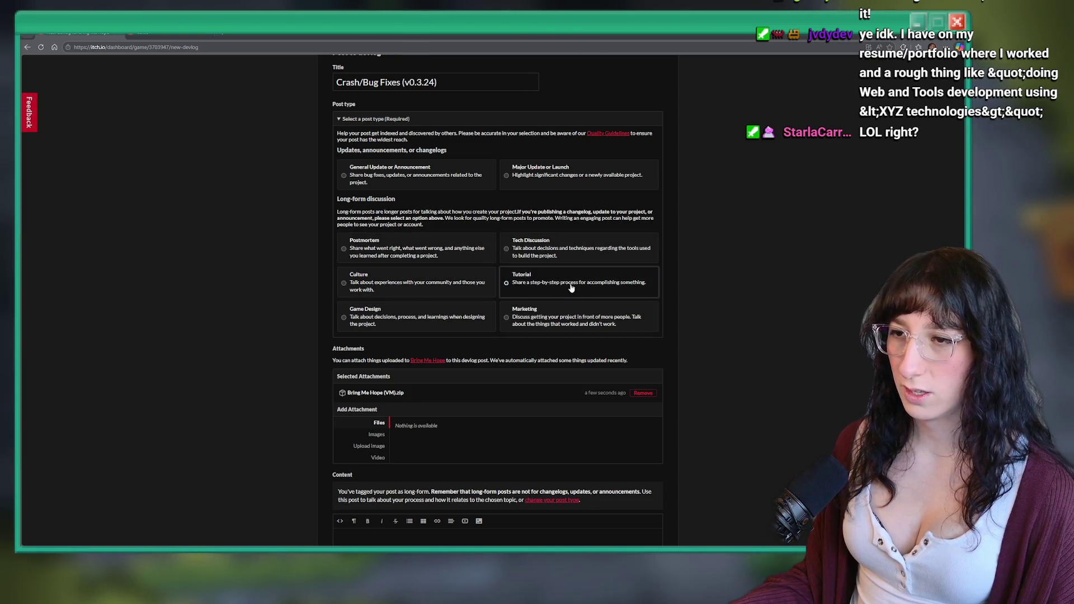
{"action": "left_click", "coordinate": [554, 254]}
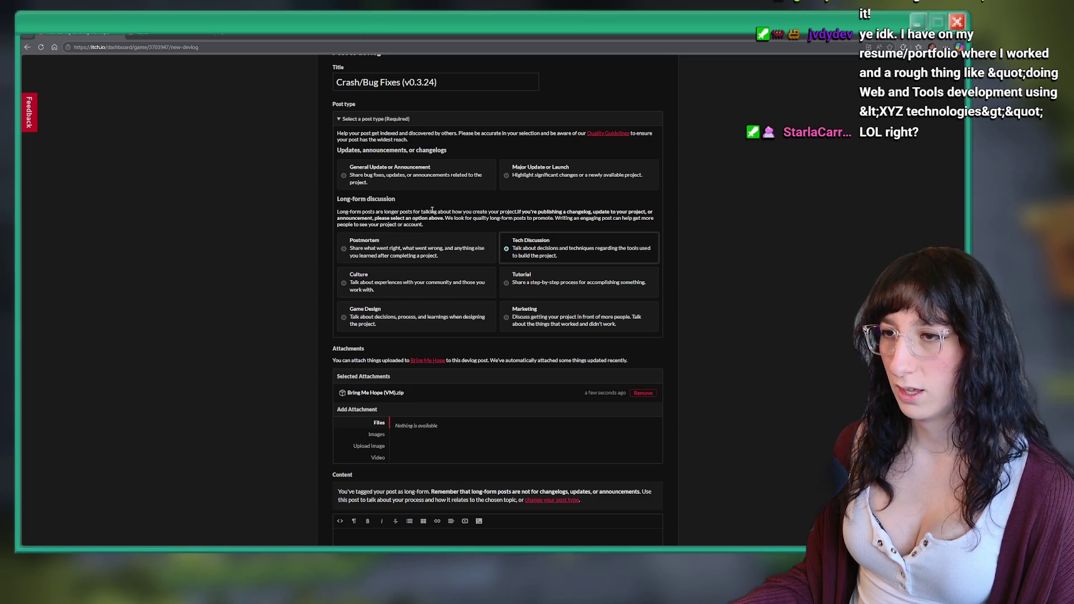
{"action": "left_click", "coordinate": [462, 175]}
{"action": "scroll", "coordinate": [462, 175], "scroll_direction": "down", "scroll_amount": 3}
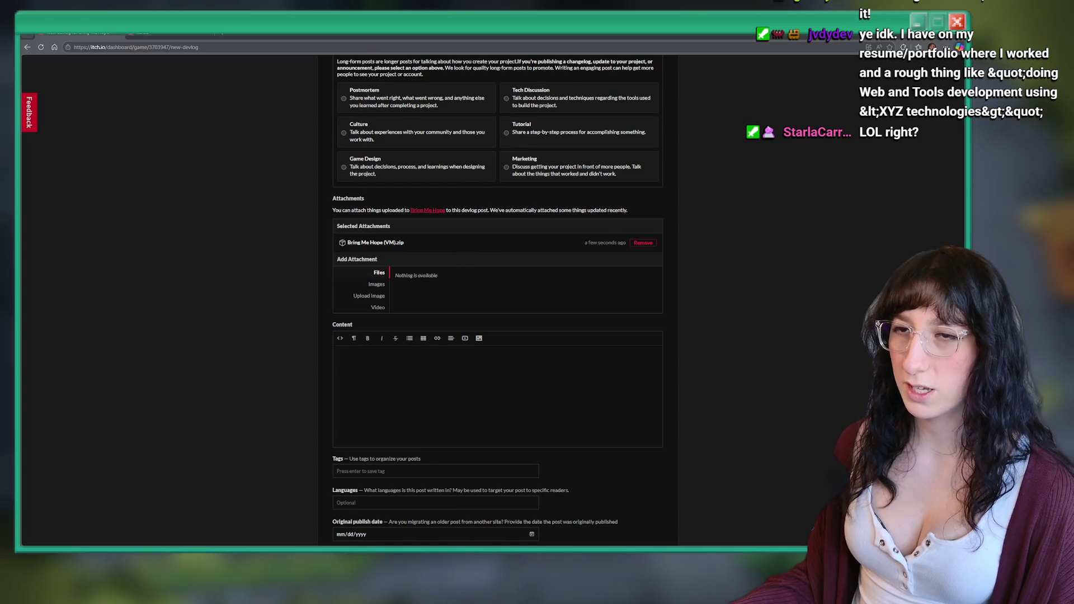
Copy the greeting line from the Performance Improvements (v0.3.20) post into the new post's content
{"action": "key", "text": "alt+Left"}
{"action": "left_click", "coordinate": [432, 227]}
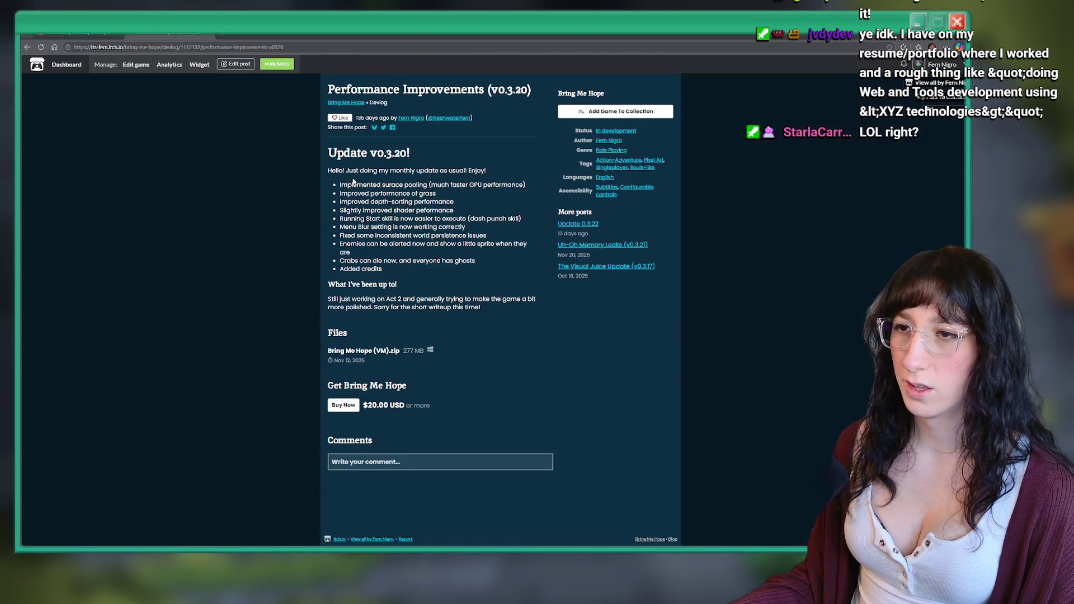
{"action": "left_click_drag", "start_coordinate": [492, 170], "coordinate": [326, 170]}
{"action": "key", "text": "ctrl+c"}
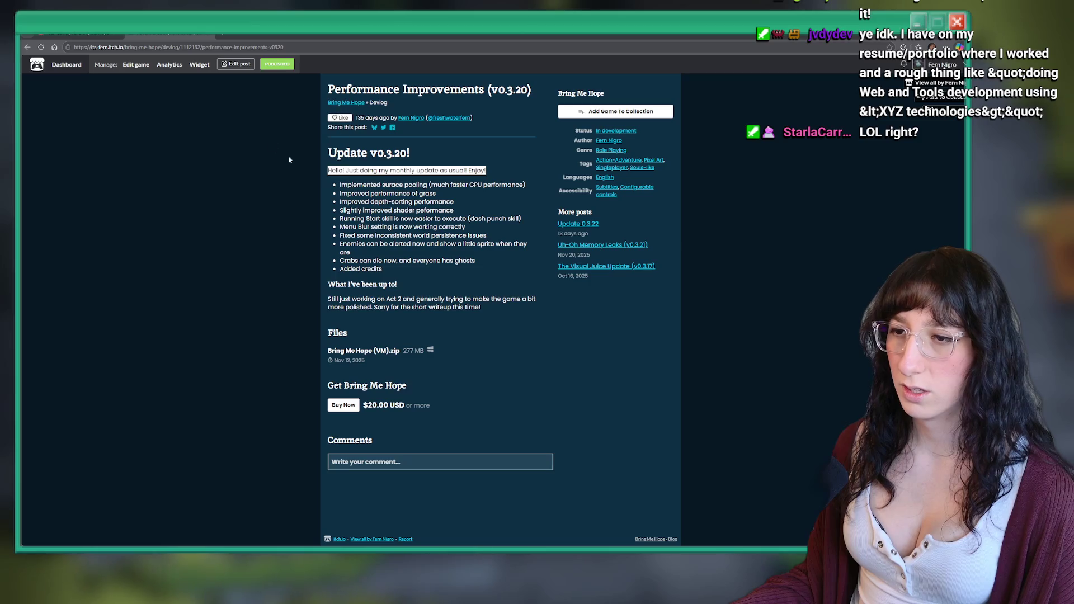
{"action": "key", "text": "ctrl+Page_Up"}
{"action": "key", "text": "ctrl+v"}
Rewrite the content to 'Hey! Good news! I fixed more crashes and there's even less bugs! Wow!' plus a too-lazy-to-list note
{"action": "left_click_drag", "start_coordinate": [458, 354], "coordinate": [322, 350]}
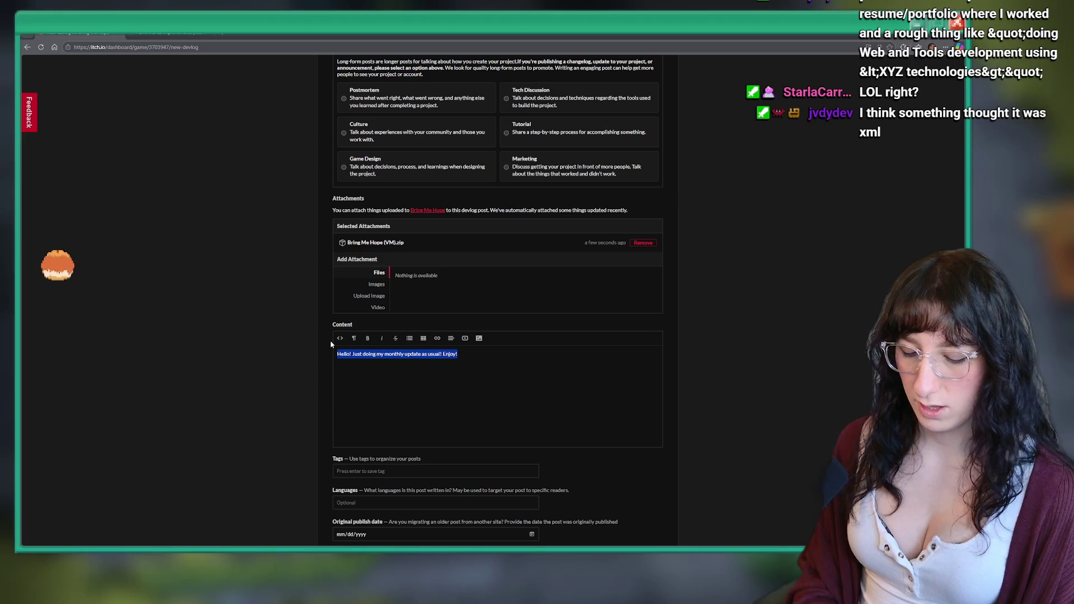
{"action": "type", "text": "Hey! Good news! I fixedk"}
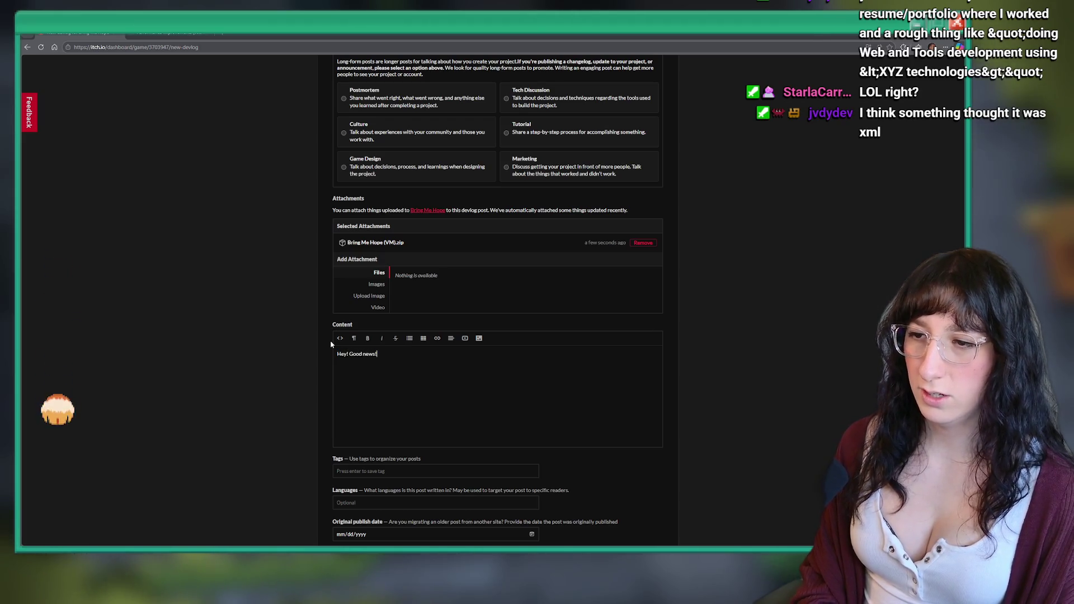
{"action": "key", "text": "BackSpace"}
{"action": "type", "text": "more c"}
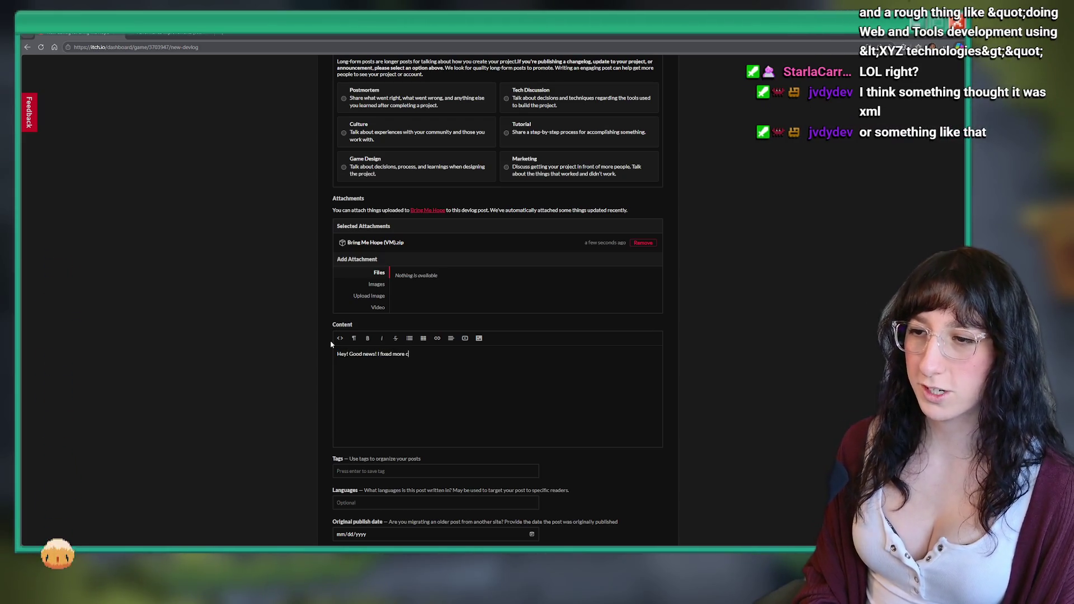
{"action": "type", "text": "rashes and there's"}
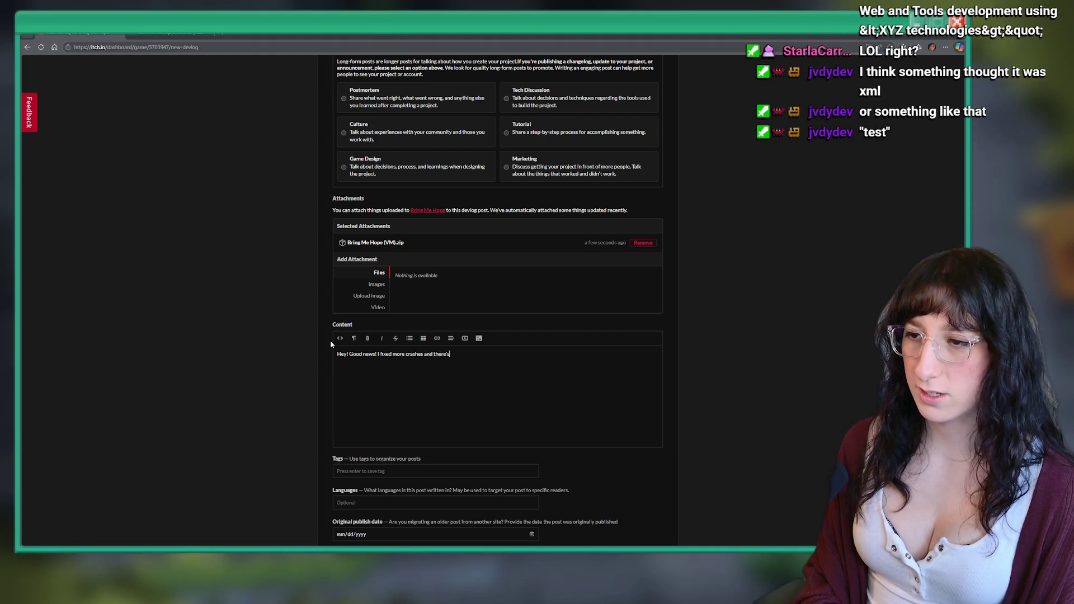
{"action": "type", "text": " even less bugs"}
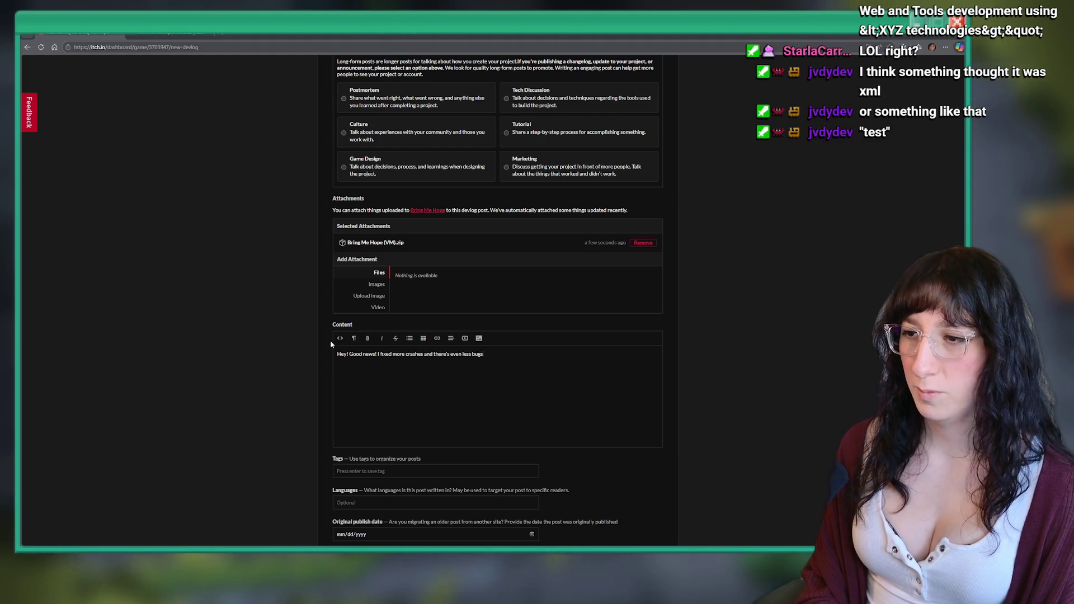
{"action": "type", "text": "! Wow!"}
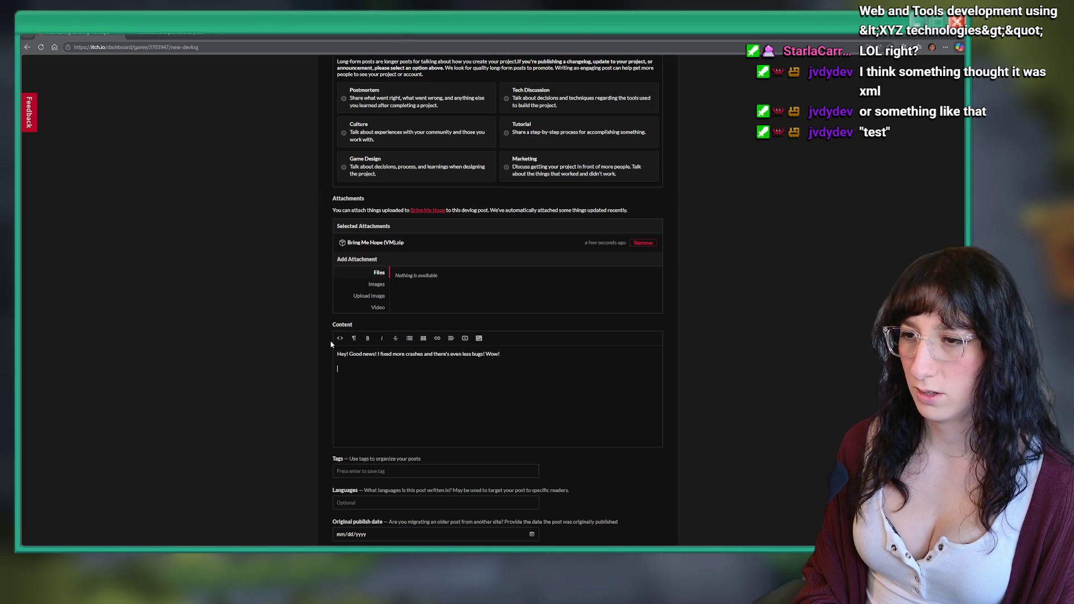
{"action": "key", "text": "BackSpace"}
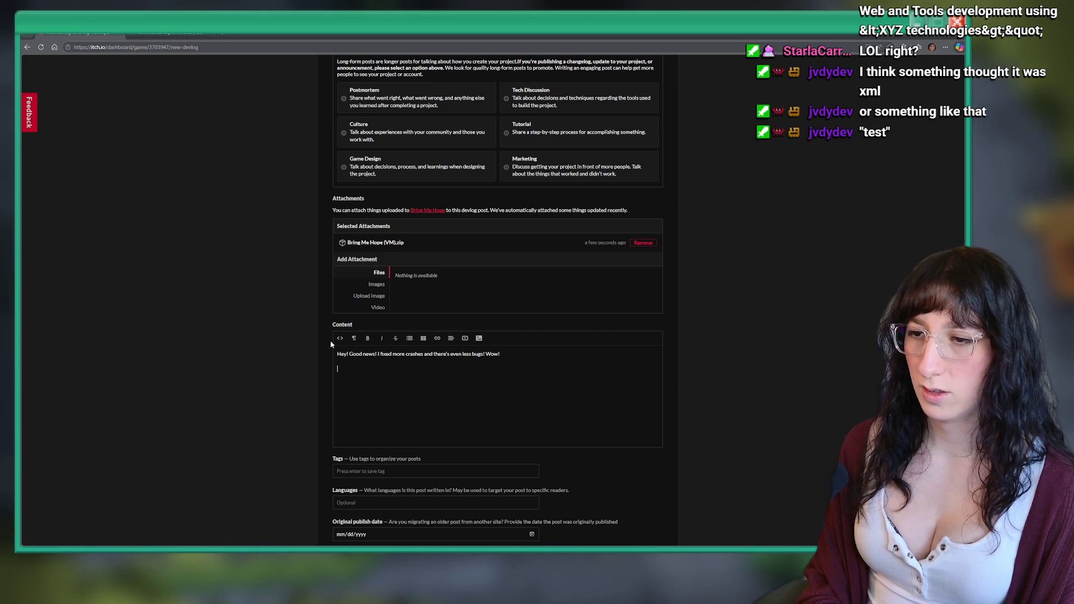
{"action": "type", "text": "I'v"}
{"action": "key", "text": "BackSpace"}
{"action": "type", "text": "oo lazy to list them out here but believe me, the"}
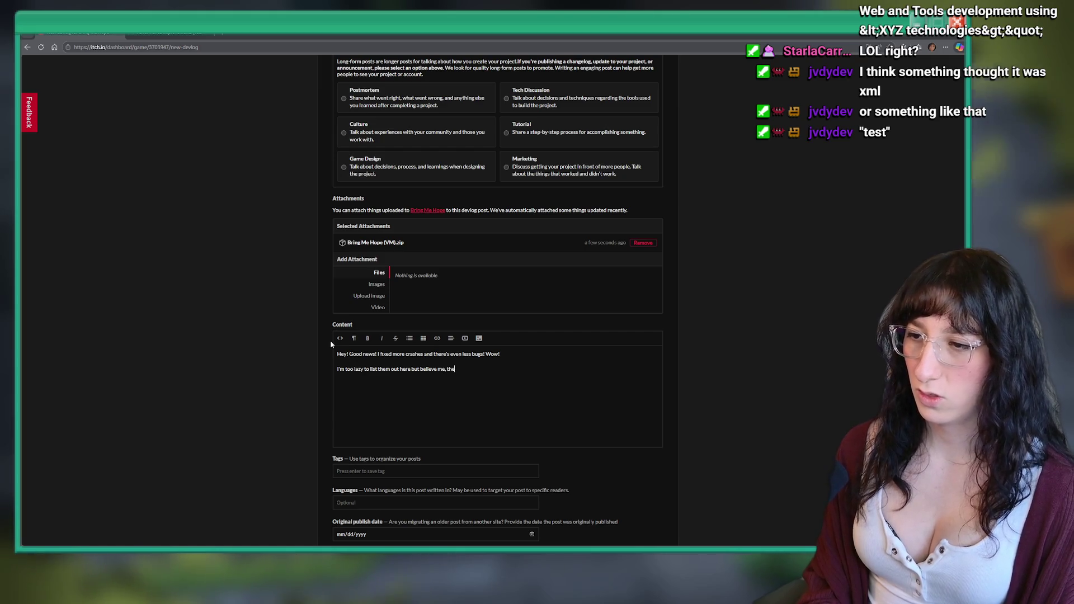
{"action": "type", "text": "y were mildly "}
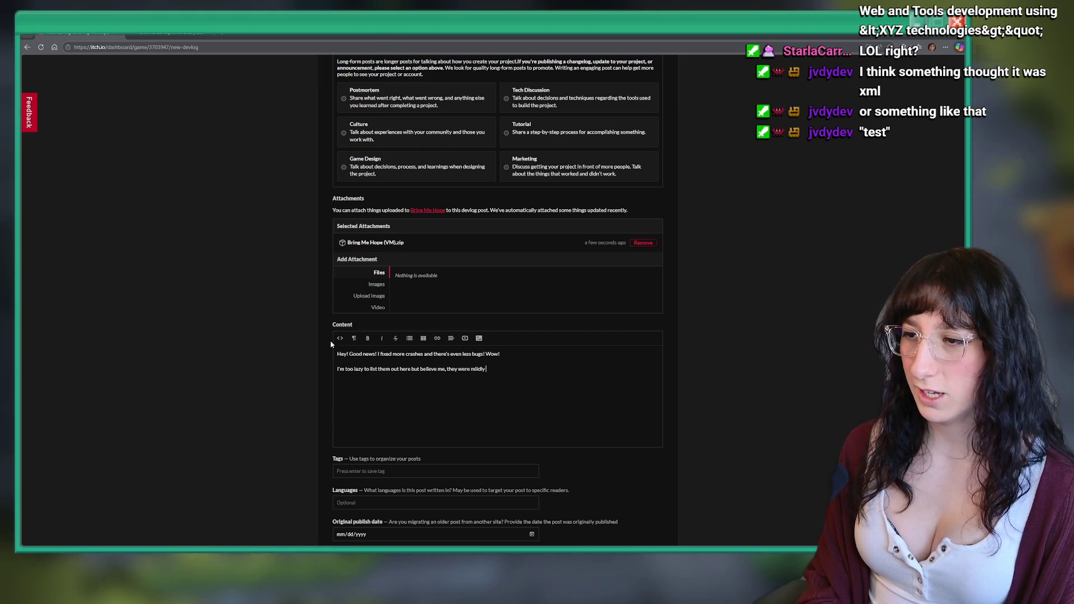
{"action": "type", "text": "annoying issues "}
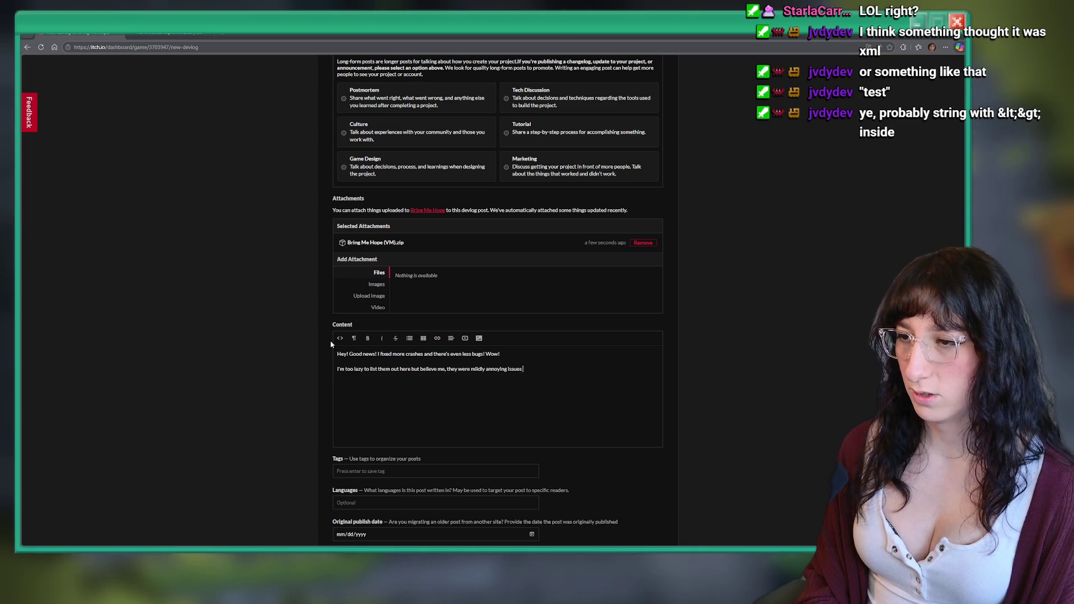
{"action": "type", "text": "for some people."}
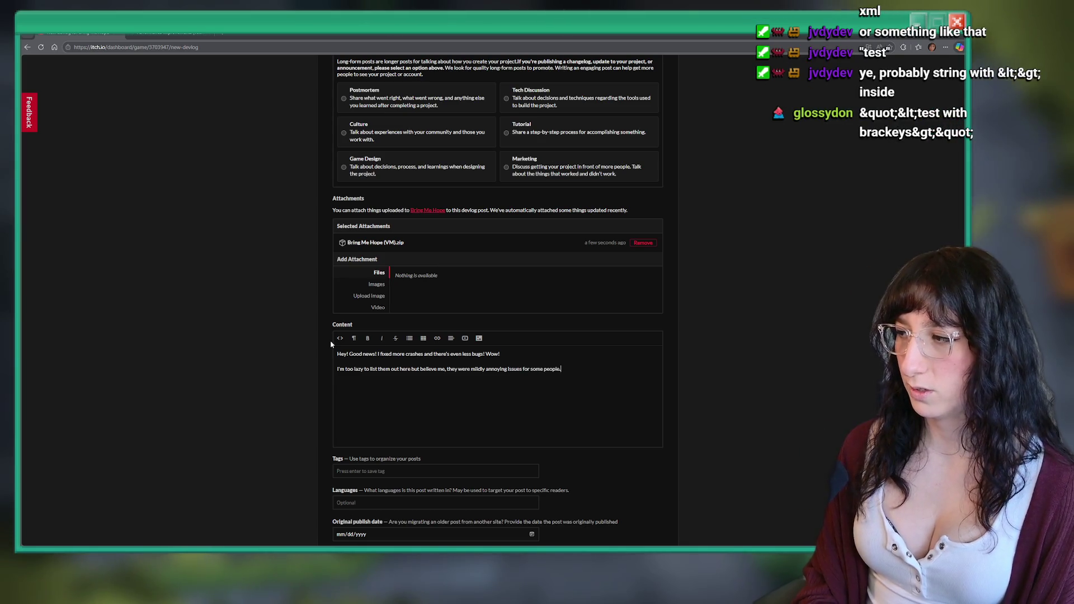
Save the Crash/Bug Fixes (v0.3.24) devlog and switch back to GameMaker
{"action": "scroll", "coordinate": [565, 336], "scroll_direction": "down", "scroll_amount": 3}
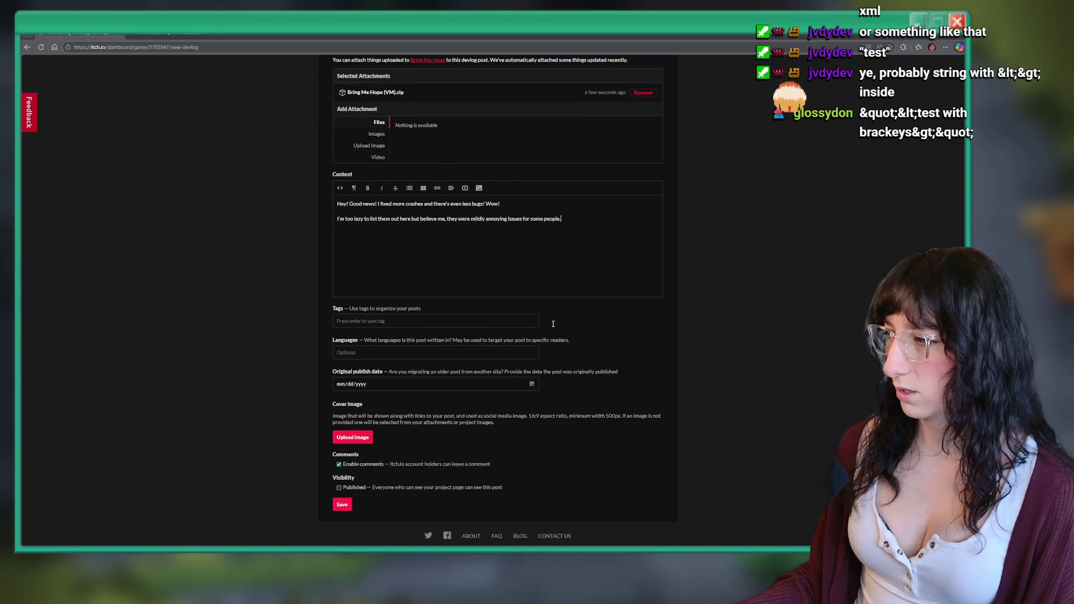
{"action": "scroll", "coordinate": [553, 323], "scroll_direction": "down", "scroll_amount": 1}
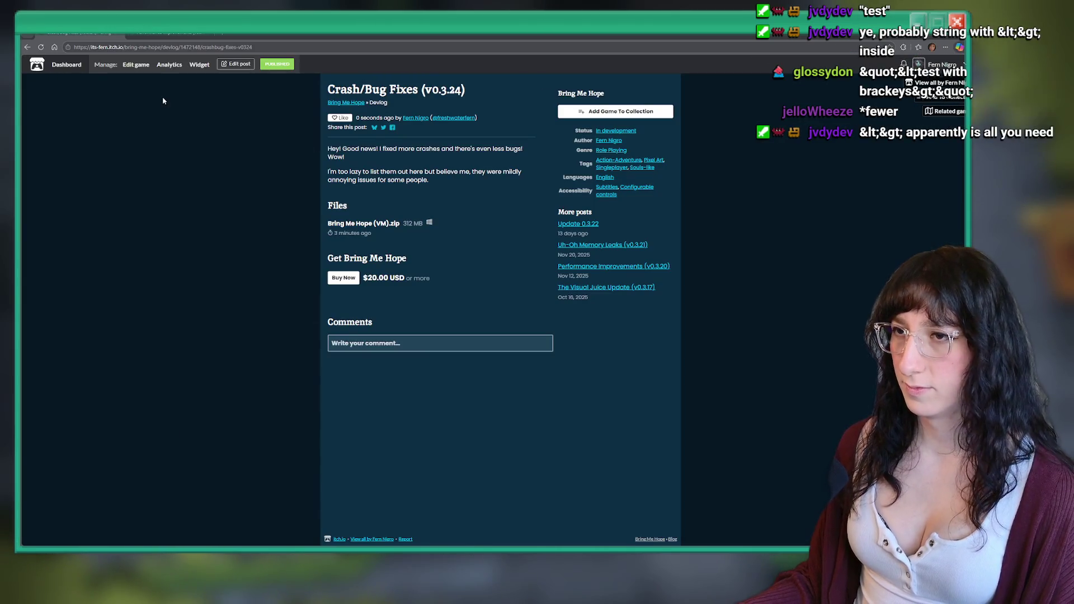
{"action": "left_click", "coordinate": [168, 32]}
{"action": "left_click", "coordinate": [78, 32]}
{"action": "key", "text": "alt+Tab"}
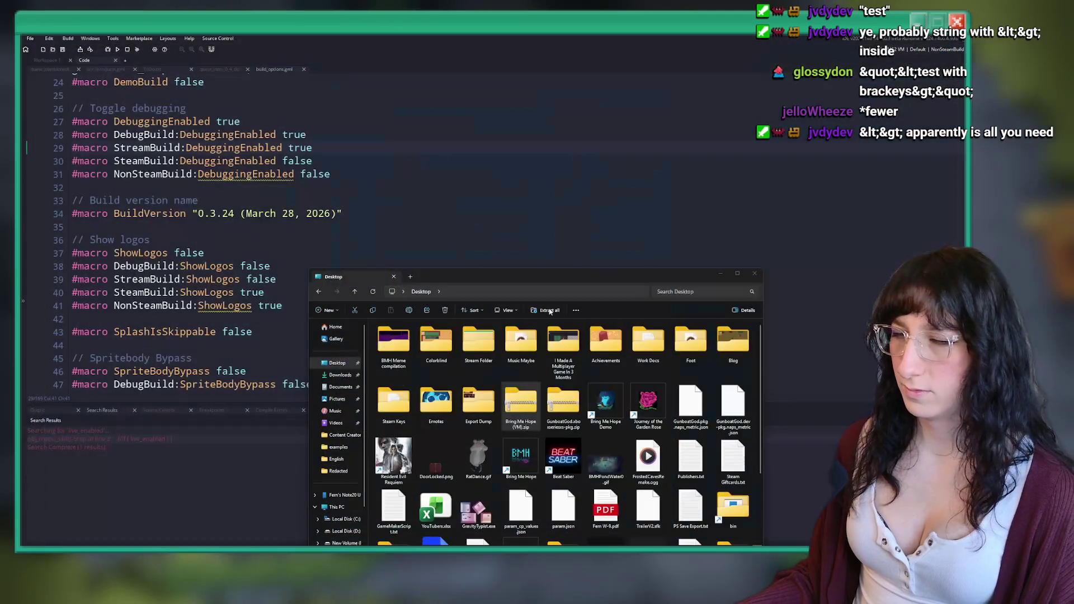
Review the repository history and the changed build_options.gml, backing out of discarding its changes
{"action": "mouse_move", "coordinate": [548, 277]}
{"action": "left_mouse_down"}
{"action": "mouse_move", "coordinate": [547, 199]}
{"action": "mouse_move", "coordinate": [584, 114]}
{"action": "left_mouse_up"}
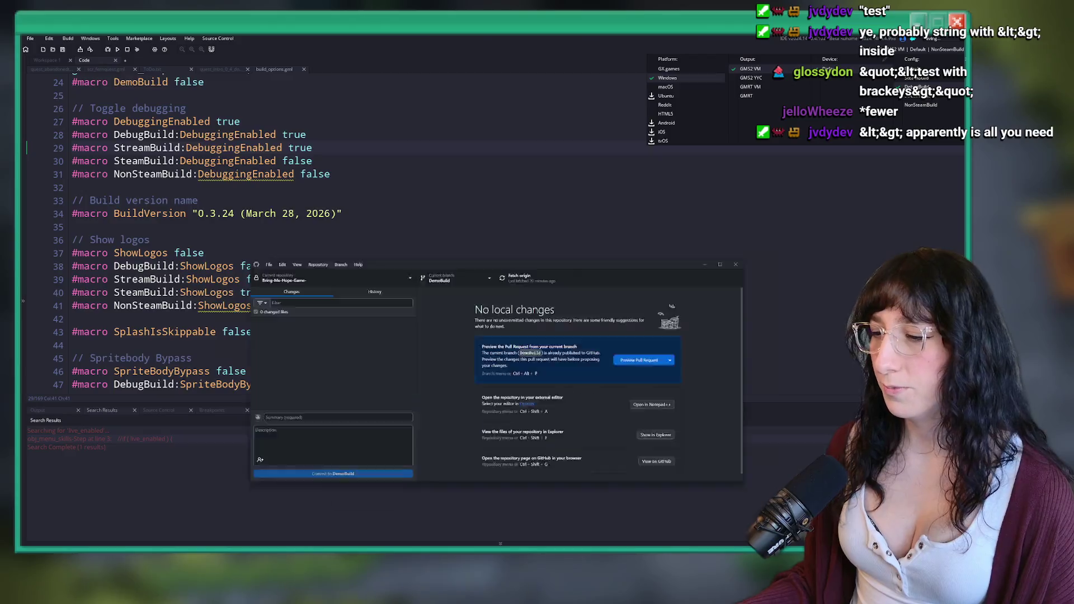
{"action": "key", "text": "alt+Tab"}
{"action": "left_click", "coordinate": [293, 130]}
{"action": "left_click", "coordinate": [157, 130]}
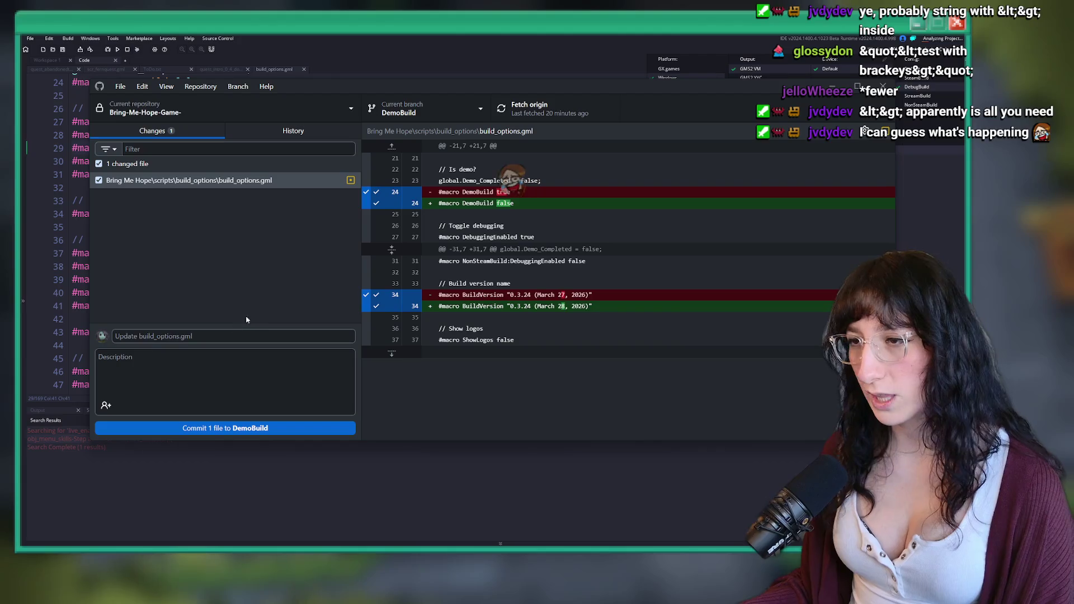
{"action": "right_click", "coordinate": [290, 188]}
{"action": "left_click", "coordinate": [316, 188]}
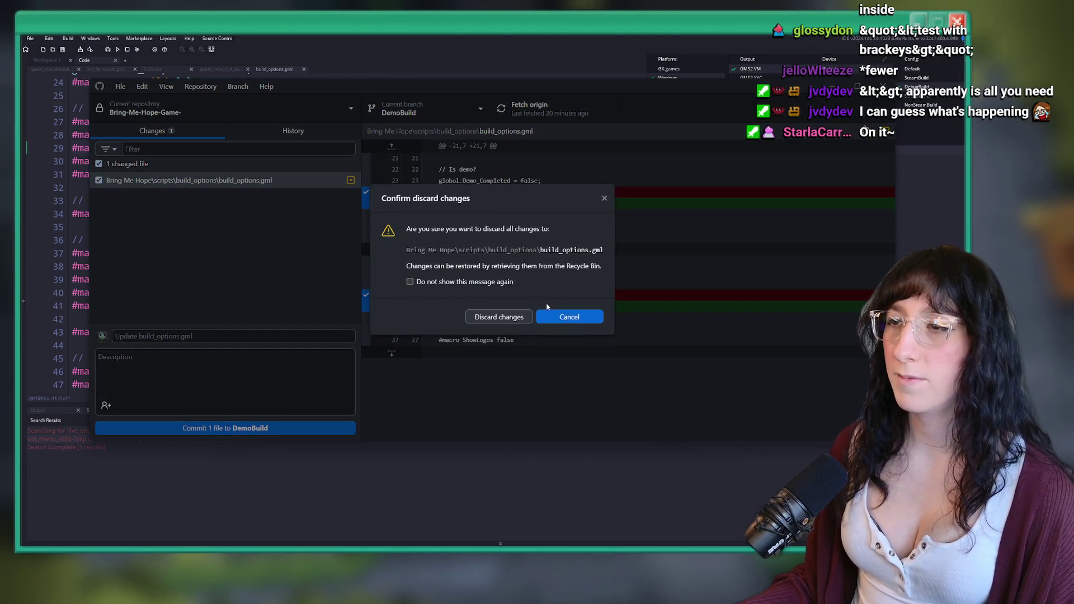
{"action": "left_click", "coordinate": [566, 314]}
Commit the build_options.gml change to DemoBuild as 'Yep', push to origin, and return to the macro script
{"action": "left_click", "coordinate": [268, 334]}
{"action": "type", "text": "Yep"}
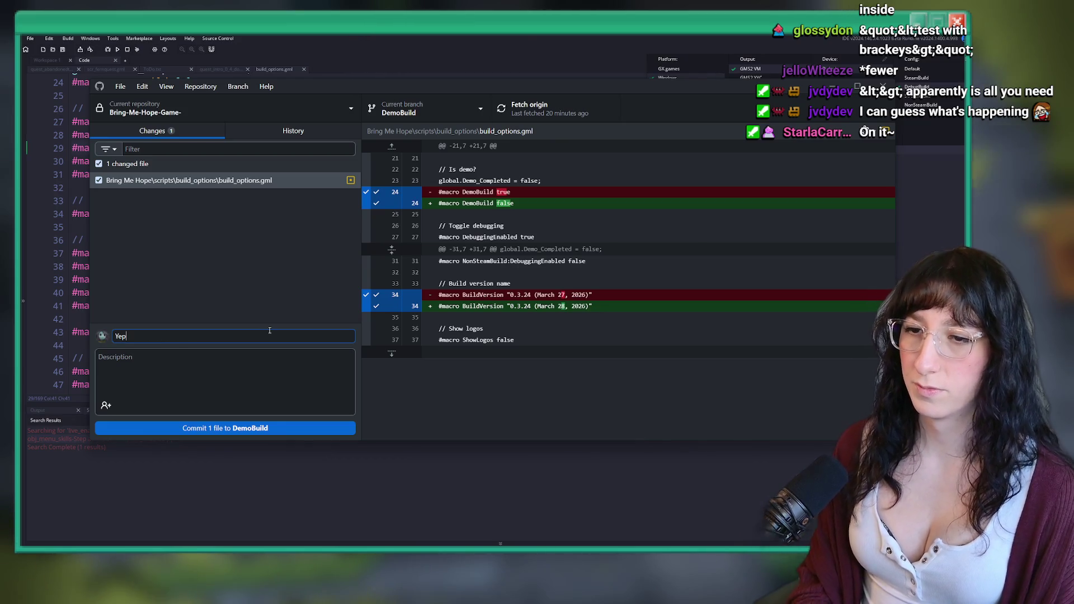
{"action": "left_click", "coordinate": [246, 431]}
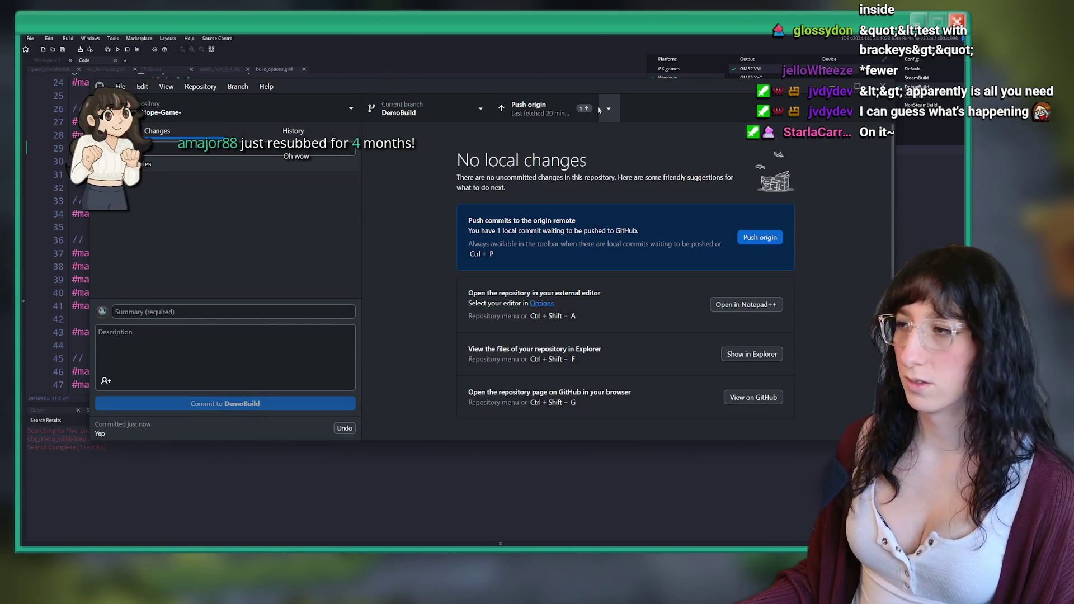
{"action": "left_click", "coordinate": [584, 107]}
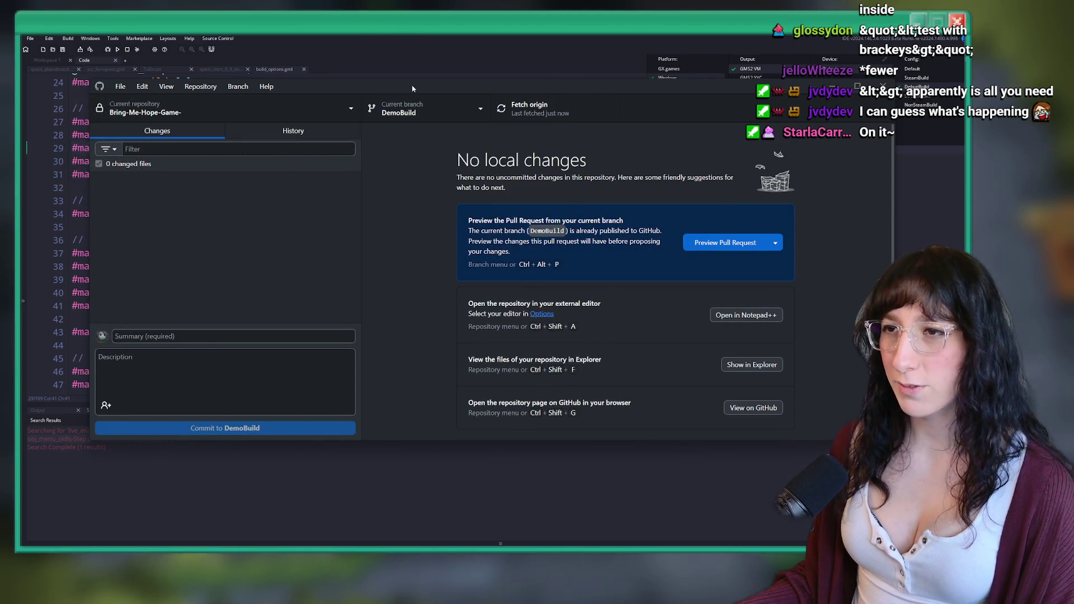
{"action": "left_click", "coordinate": [447, 39]}
{"action": "left_click", "coordinate": [906, 49]}
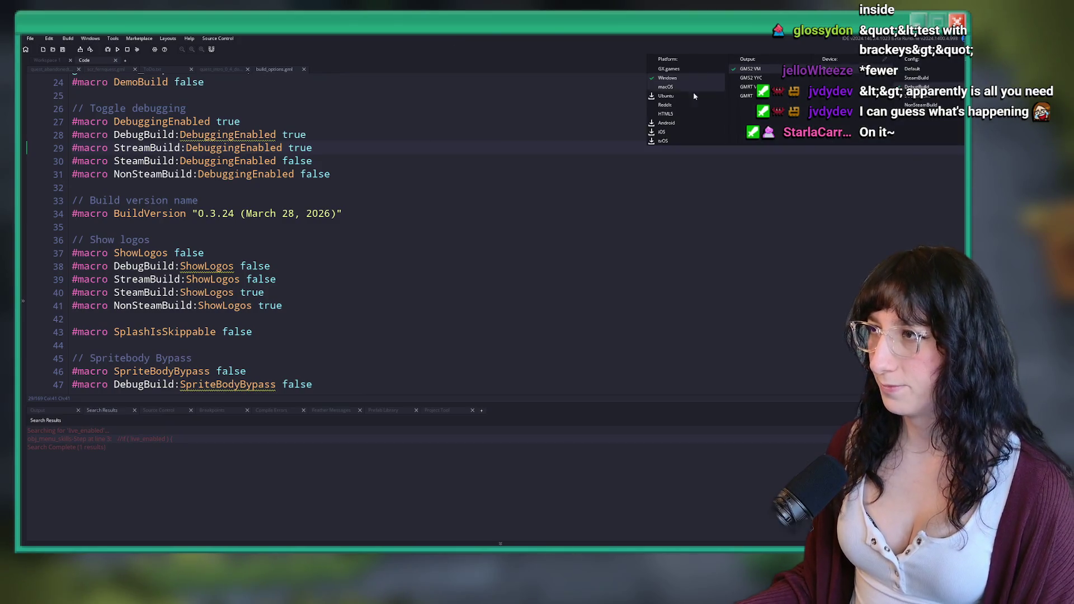
Check out the master branch of Bring-Me-Hope-Game- and bring up the Merge into master dialog
{"action": "key", "text": "Down"}
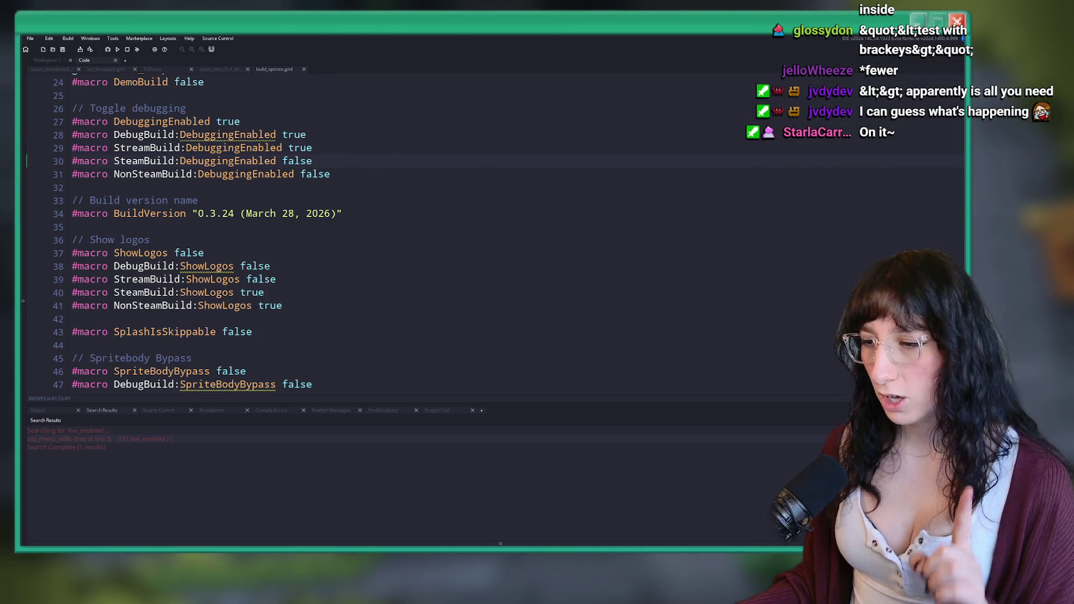
{"action": "key", "text": "alt+Tab"}
{"action": "left_click", "coordinate": [416, 112]}
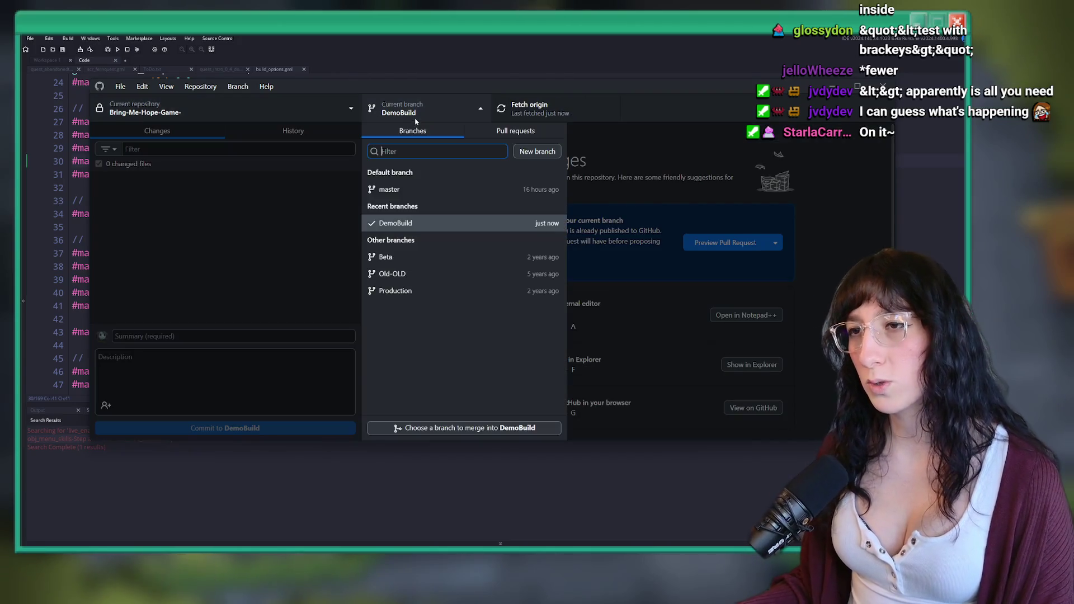
{"action": "left_click", "coordinate": [425, 189]}
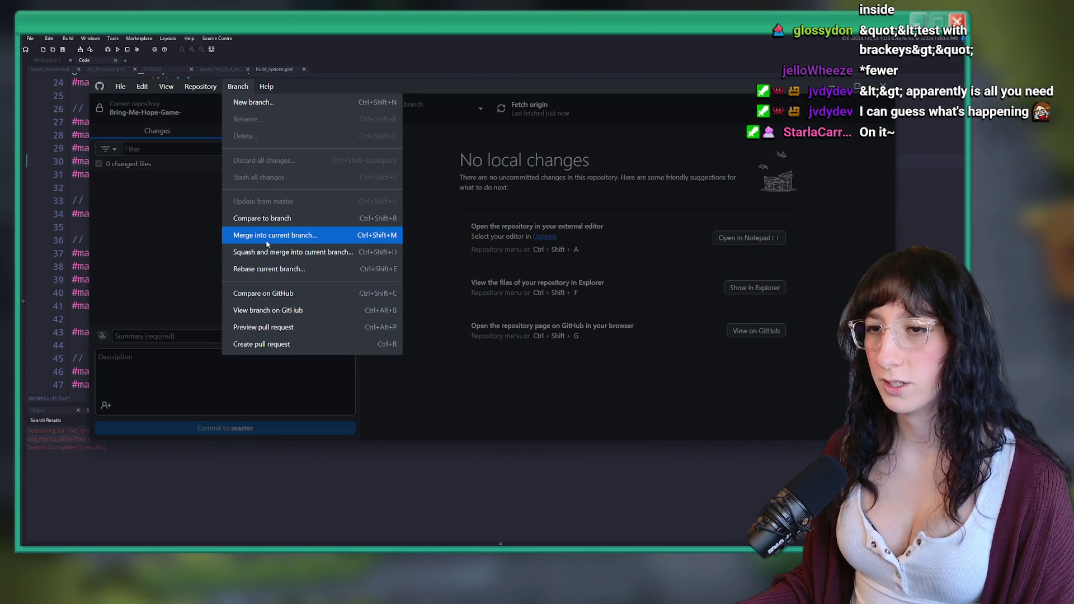
{"action": "left_click", "coordinate": [282, 238]}
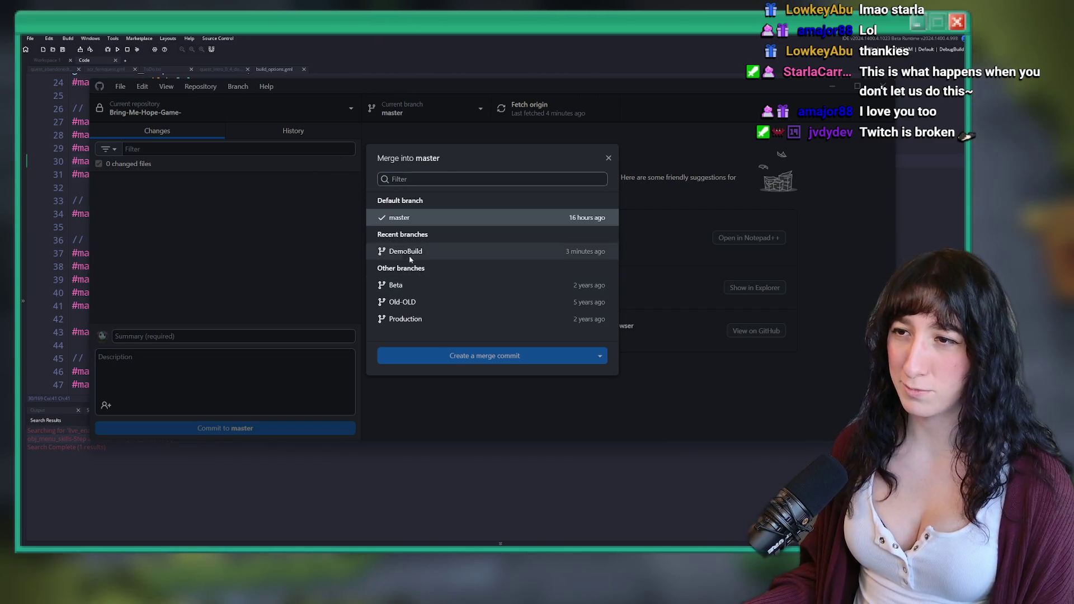
Merge DemoBuild into master, resolving the build_options.gml conflict with one branch's version
{"action": "left_click", "coordinate": [490, 253]}
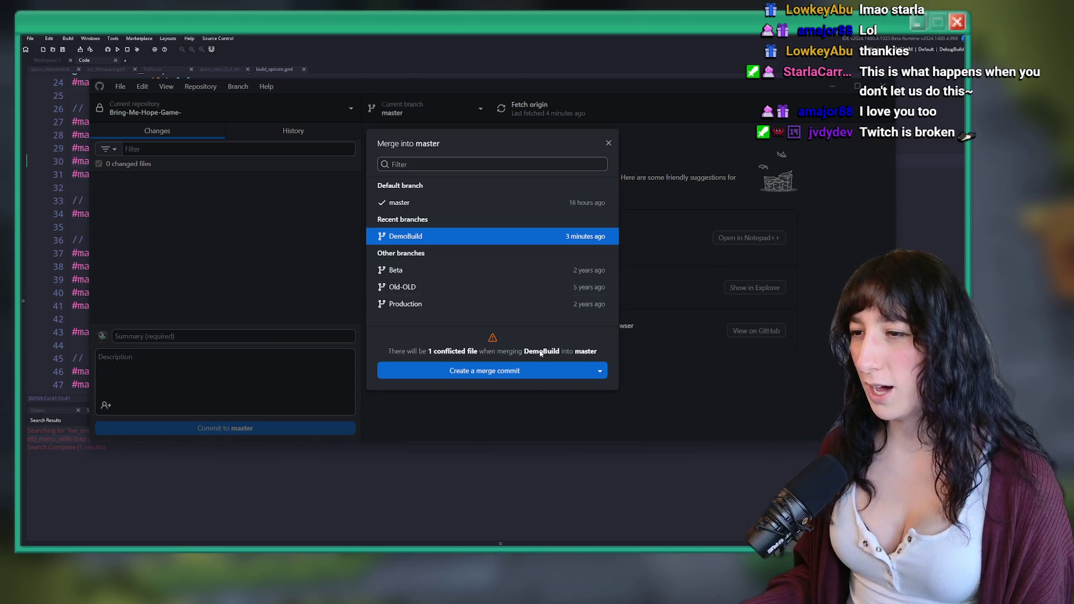
{"action": "left_click", "coordinate": [536, 375]}
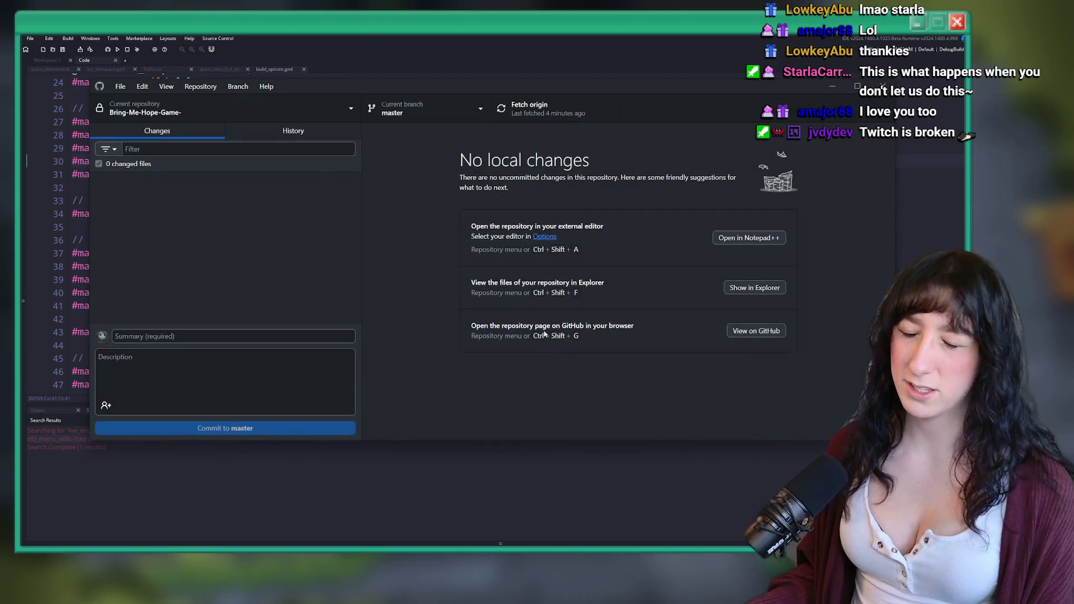
{"action": "left_click", "coordinate": [235, 130]}
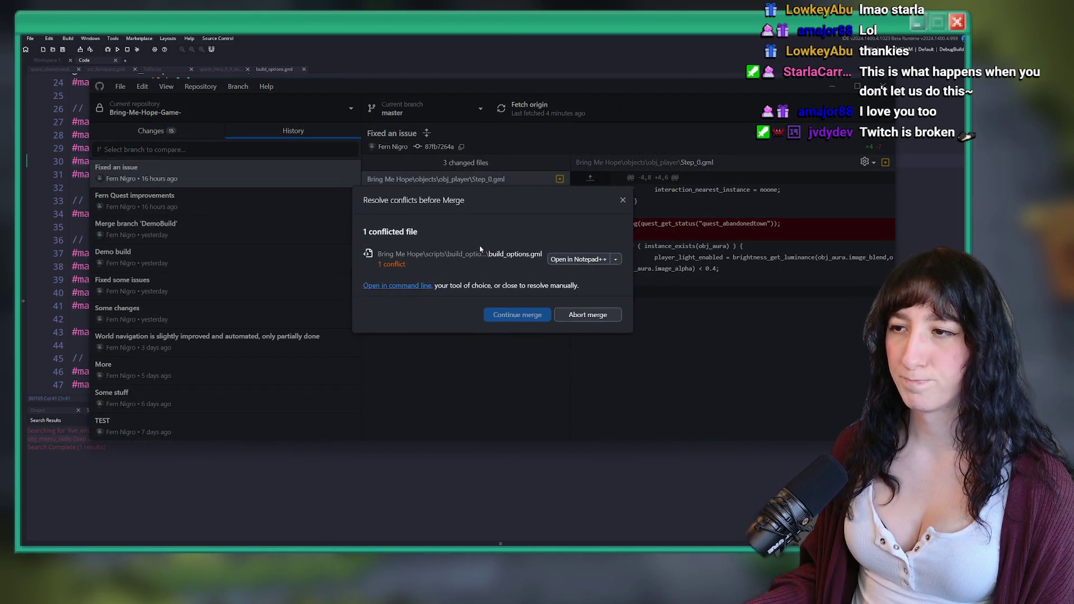
{"action": "left_click", "coordinate": [615, 259]}
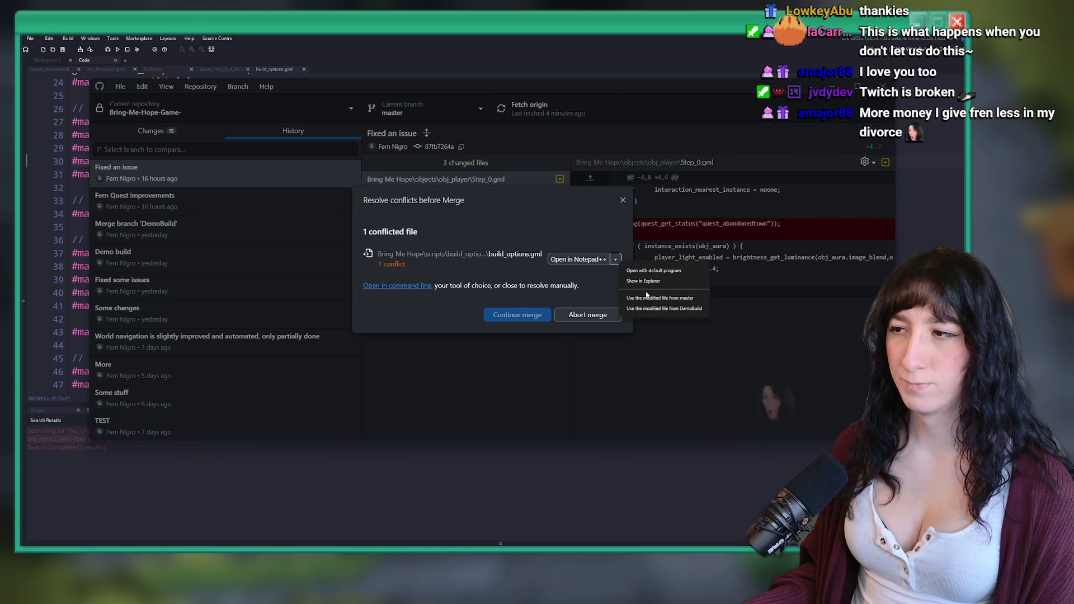
{"action": "left_click", "coordinate": [660, 297]}
{"action": "left_click", "coordinate": [503, 327]}
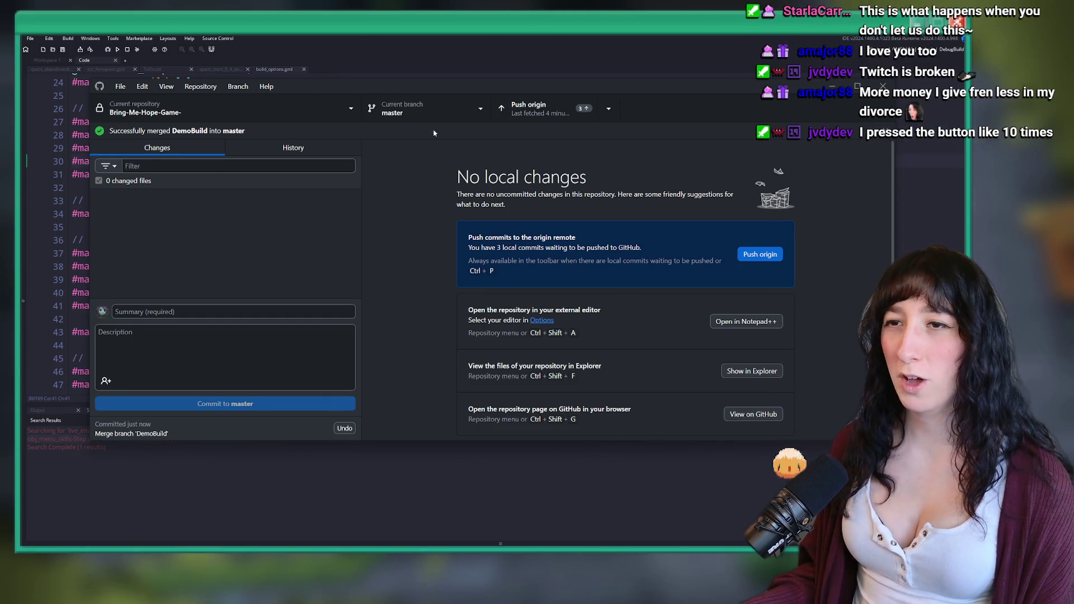
Push the merge to origin and confirm the history shows it with no local changes left
{"action": "key", "text": "ctrl+p"}
{"action": "left_click", "coordinate": [293, 150]}
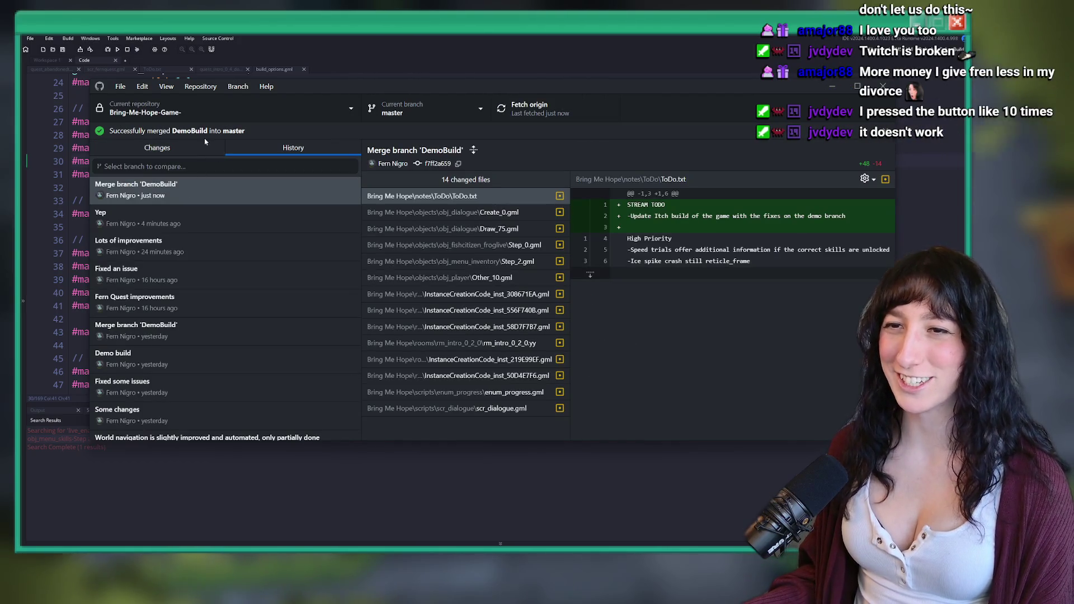
{"action": "left_click", "coordinate": [215, 147]}
{"action": "left_click", "coordinate": [229, 147]}
{"action": "key", "text": "alt+Tab"}
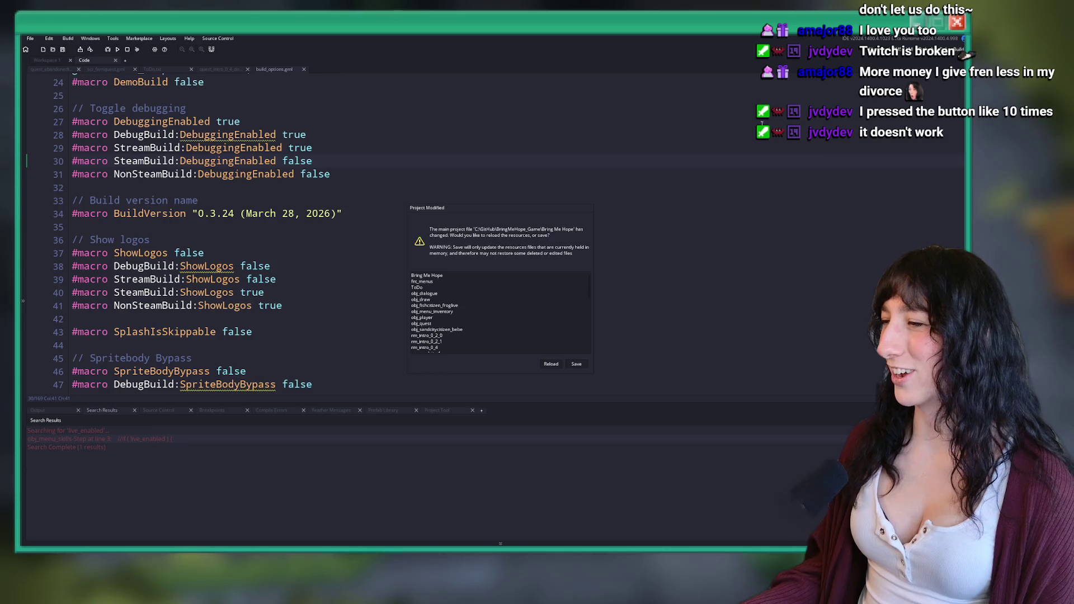
Reload the merged project files, then search 'dire dire docks guitar tab' and open Ultimate Guitar's result in the background
{"action": "left_click", "coordinate": [547, 364]}
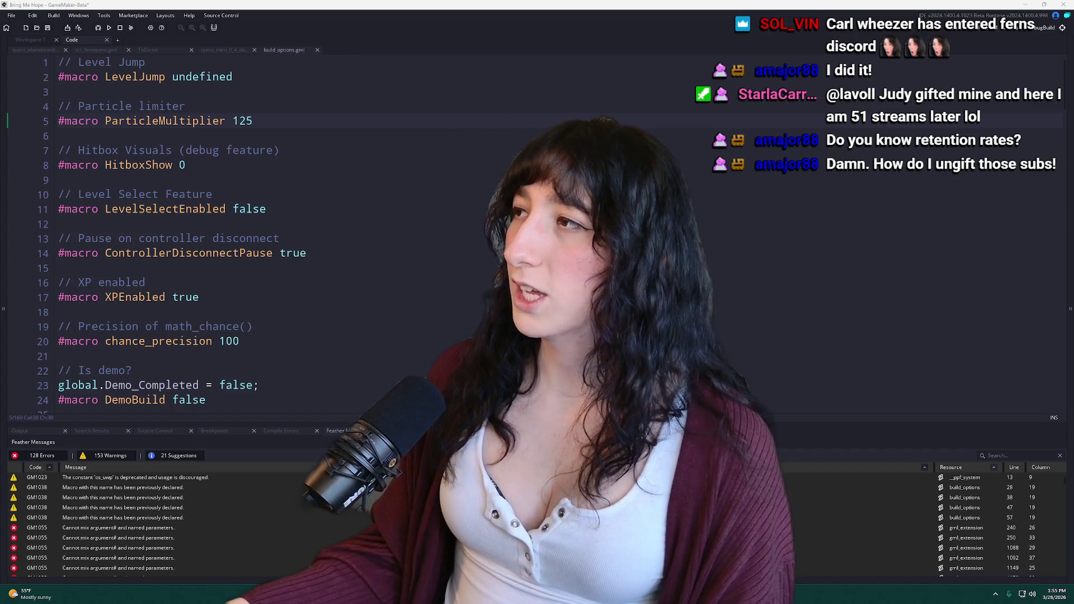
{"action": "type", "text": "dire dire docks guitar"}
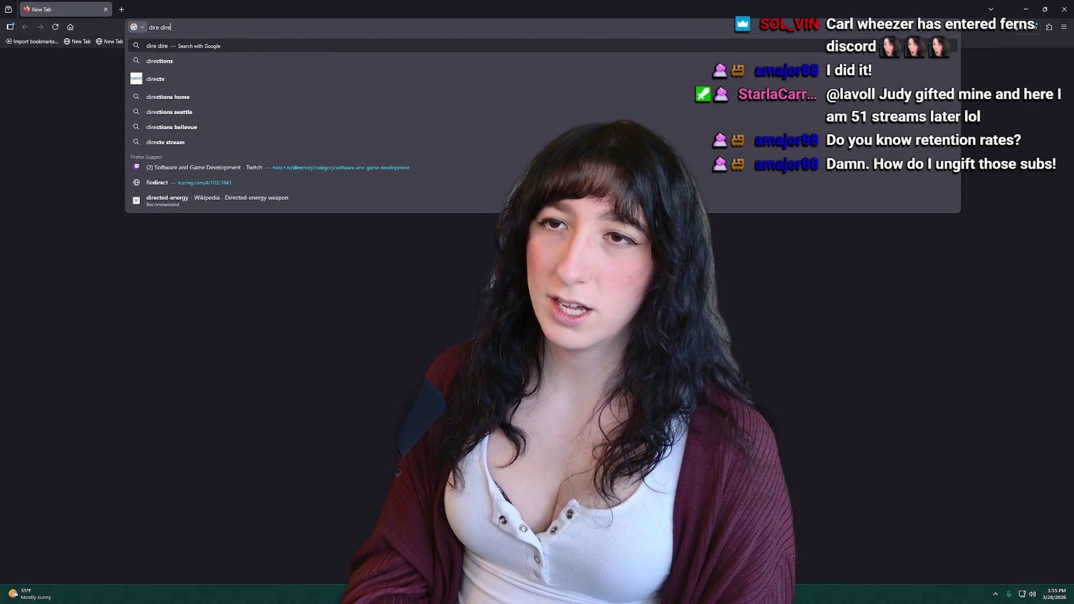
{"action": "type", "text": " tab"}
{"action": "key", "text": "Return"}
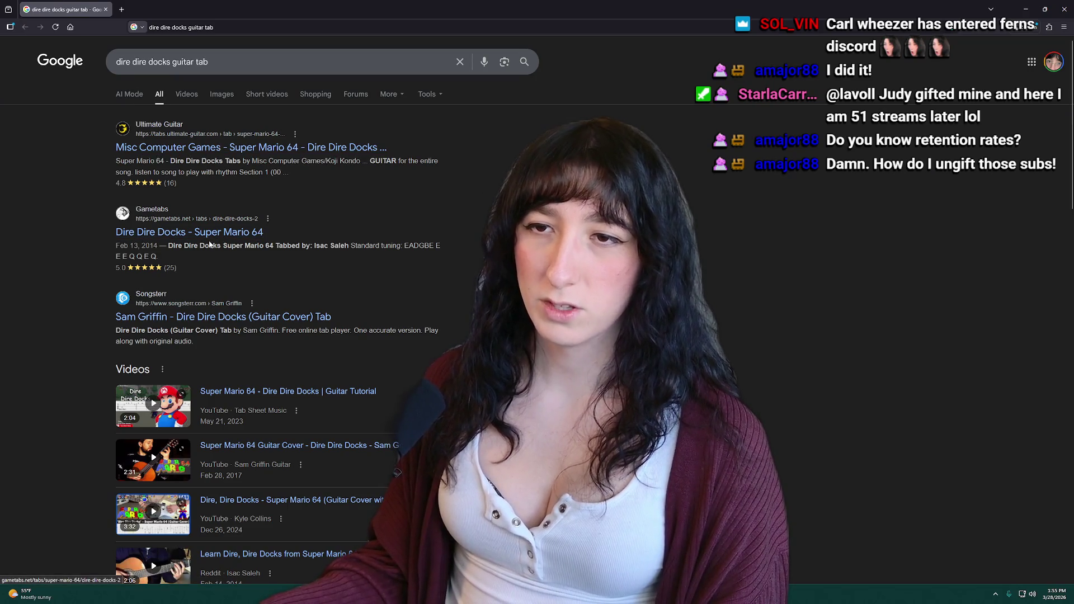
{"action": "middle_click", "coordinate": [250, 147]}
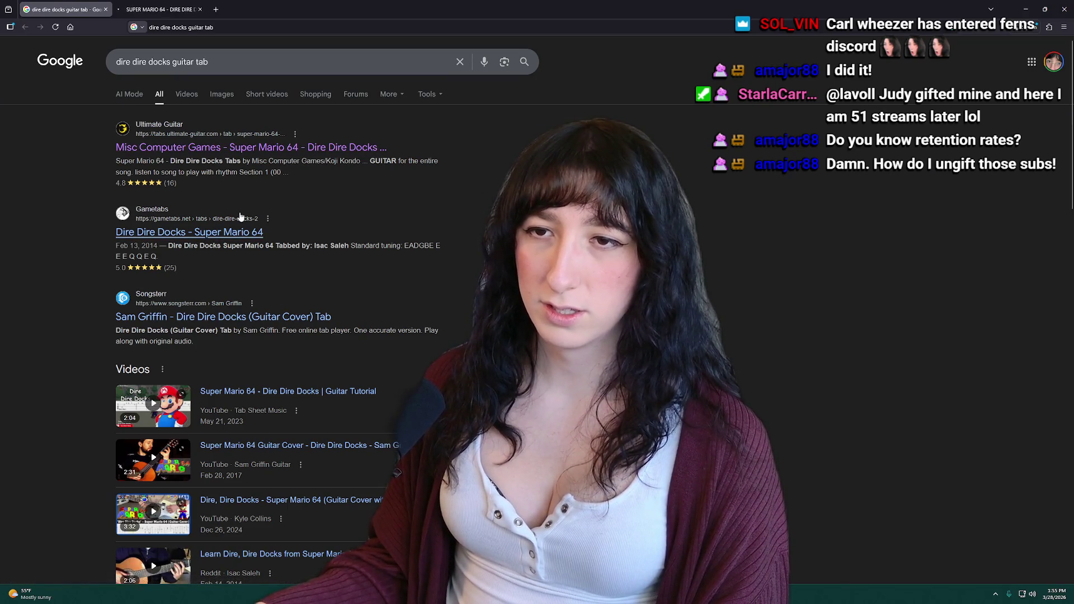
Switch to the Ultimate Guitar Dire Dire Docks page (Ver 3) and scroll to the Section 1 tablature
{"action": "left_click", "coordinate": [159, 9]}
{"action": "scroll", "coordinate": [456, 241], "scroll_direction": "down", "scroll_amount": 4}
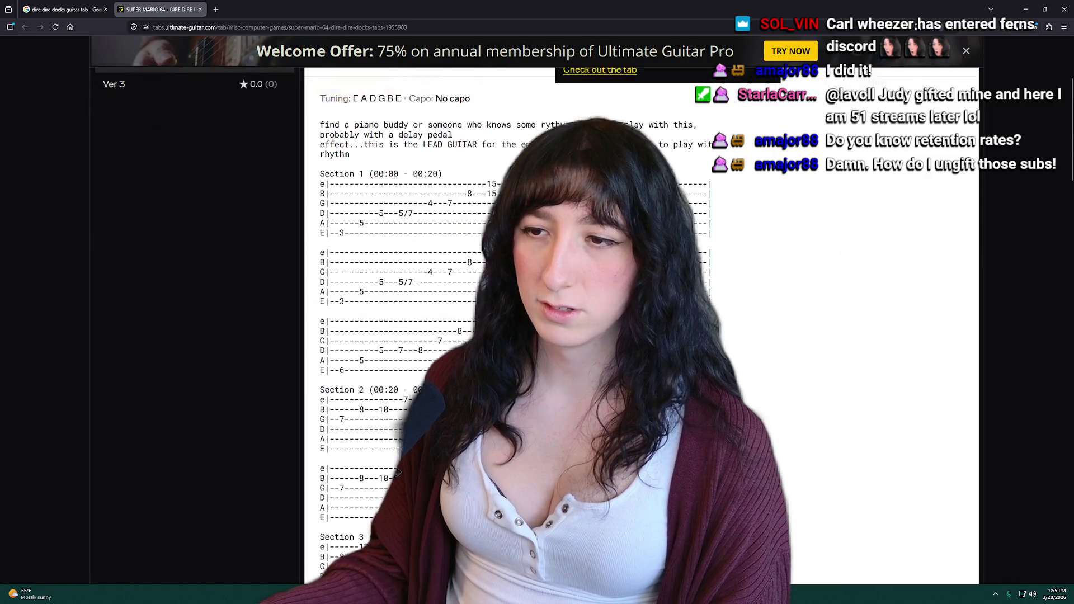
{"action": "scroll", "coordinate": [455, 242], "scroll_direction": "up", "scroll_amount": 2}
{"action": "scroll", "coordinate": [455, 242], "scroll_direction": "down", "scroll_amount": 1}
{"action": "scroll", "coordinate": [455, 242], "scroll_direction": "down", "scroll_amount": 2}
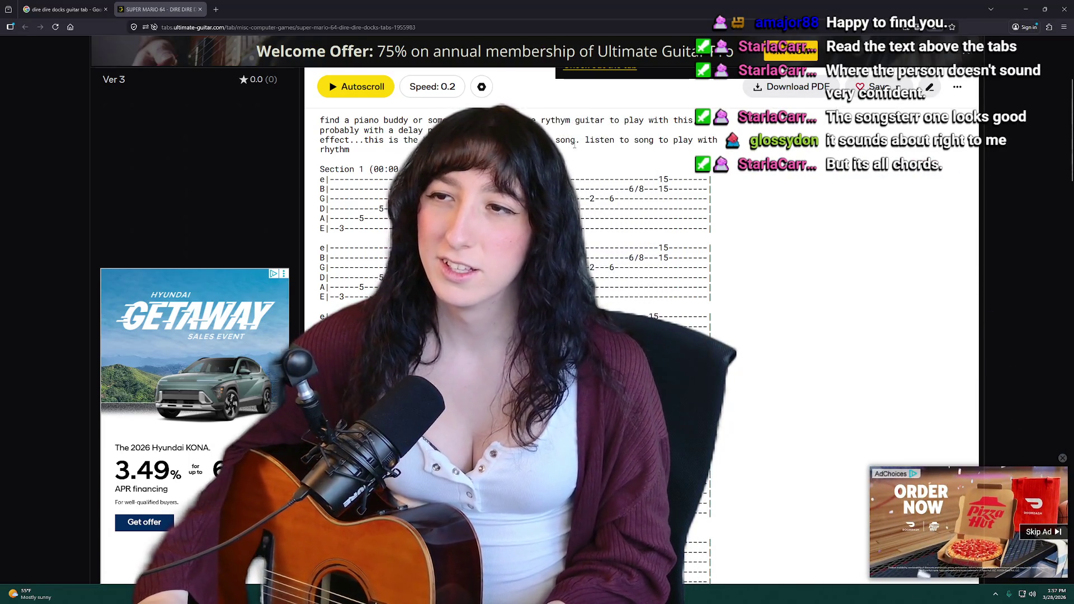
{"action": "scroll", "coordinate": [685, 204], "scroll_direction": "up", "scroll_amount": 1}
{"action": "scroll", "coordinate": [685, 204], "scroll_direction": "up", "scroll_amount": 2}
{"action": "scroll", "coordinate": [384, 210], "scroll_direction": "down", "scroll_amount": 1}
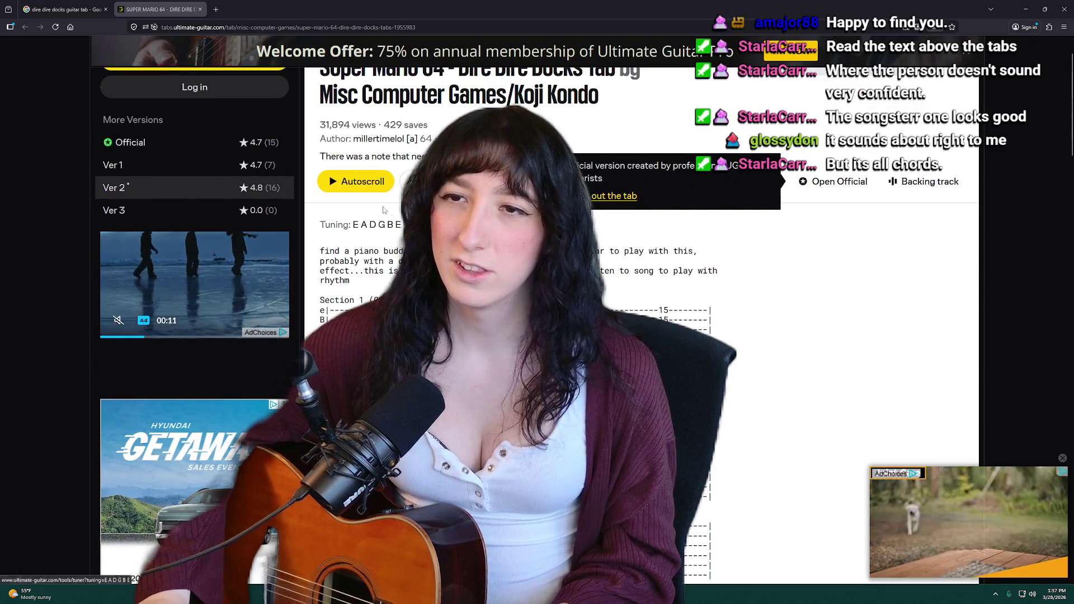
{"action": "scroll", "coordinate": [384, 209], "scroll_direction": "down", "scroll_amount": 7}
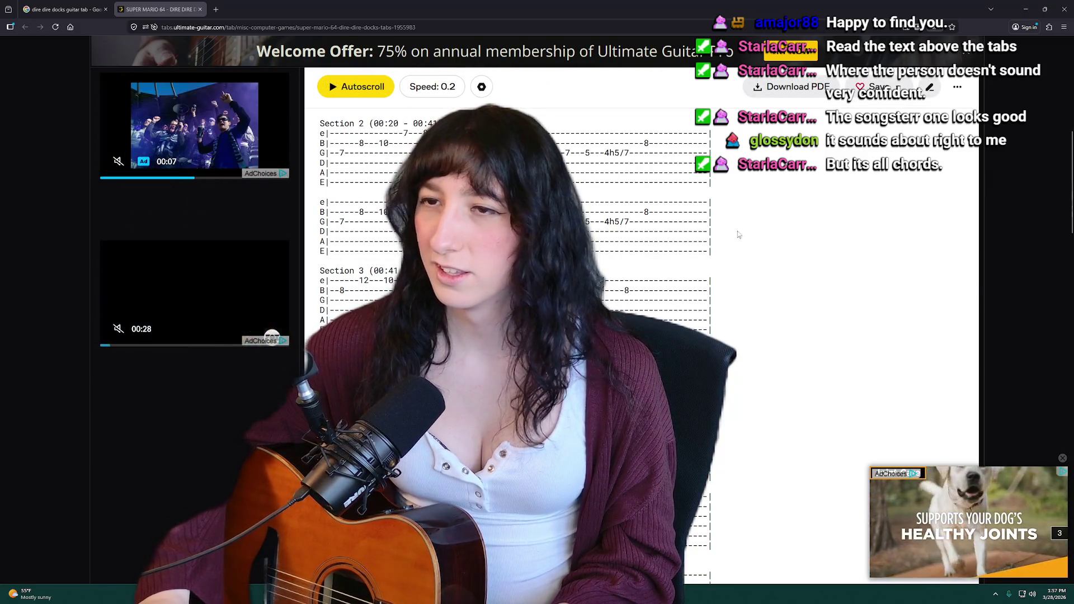
{"action": "scroll", "coordinate": [737, 234], "scroll_direction": "down", "scroll_amount": 2}
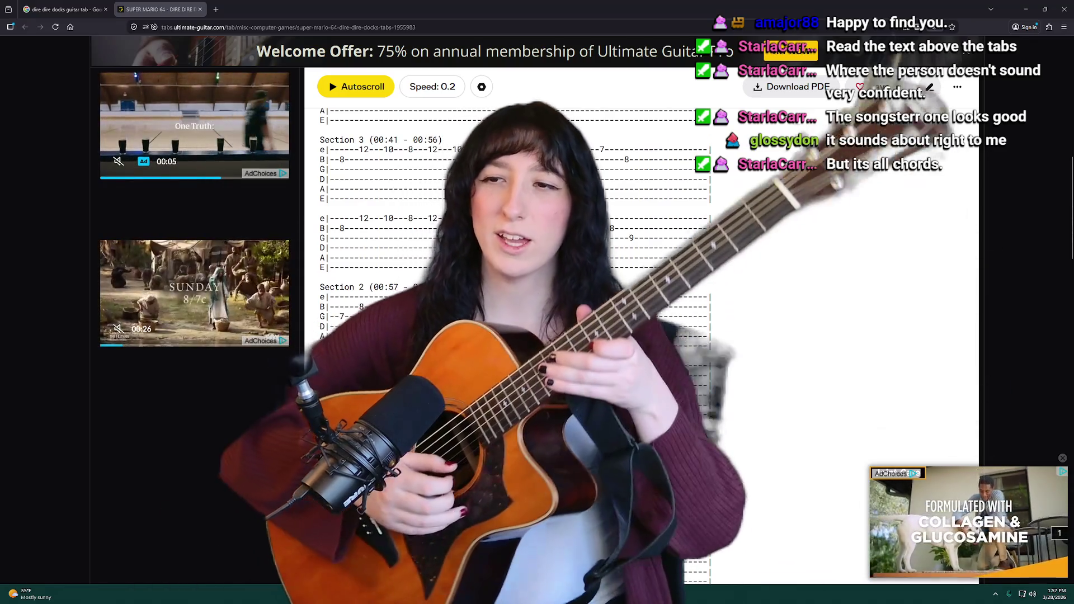
{"action": "scroll", "coordinate": [721, 226], "scroll_direction": "down", "scroll_amount": 4}
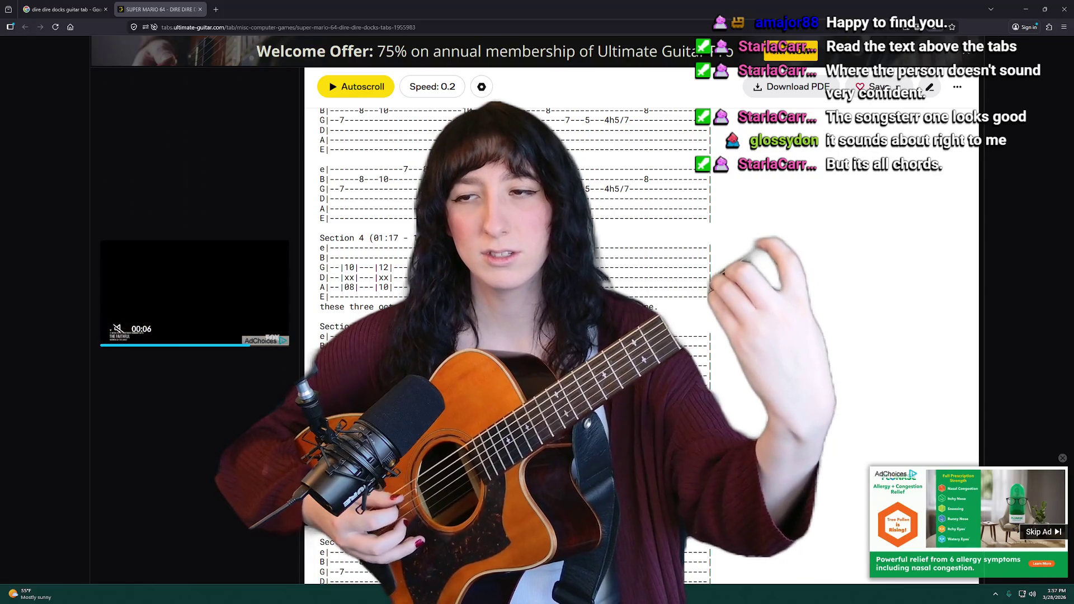
{"action": "key", "text": "ctrl+w"}
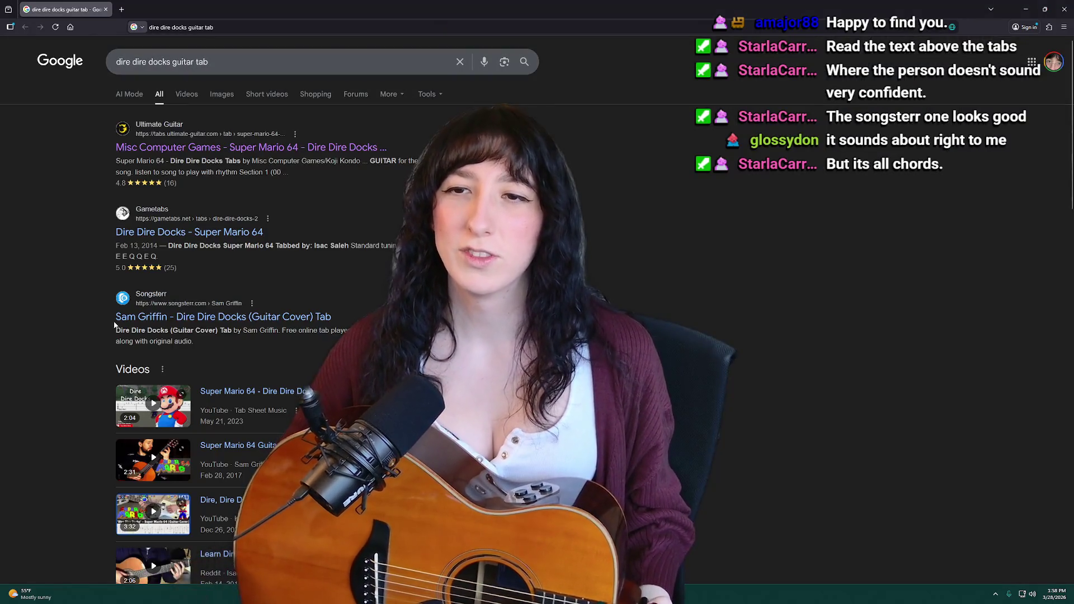
Open the Gametabs Dire Dire Docks page, skim its EADGBE tab details, and go back to Google
{"action": "left_click", "coordinate": [171, 231]}
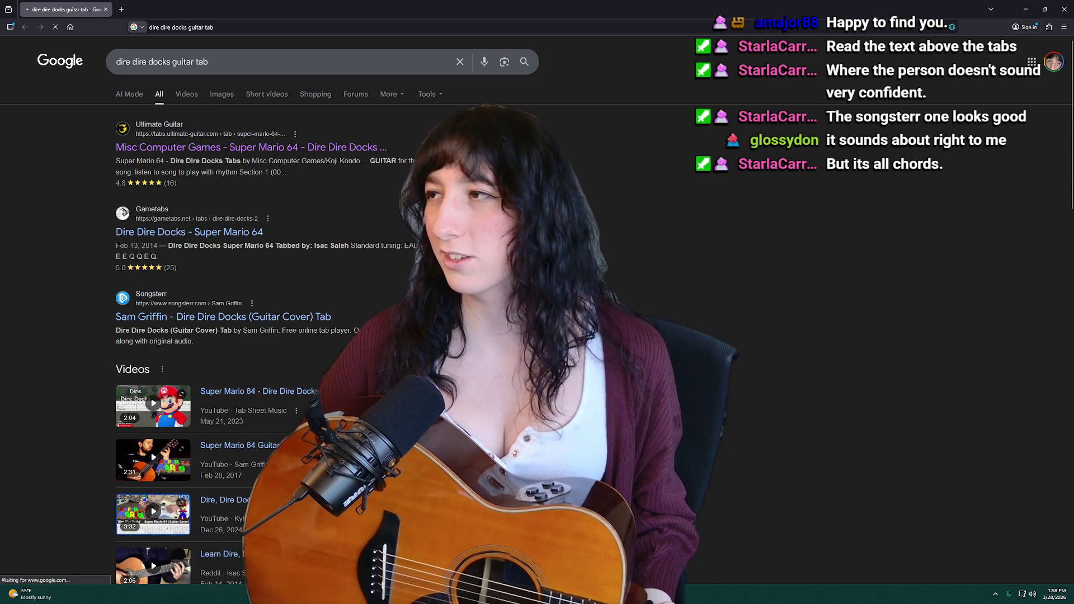
{"action": "scroll", "coordinate": [247, 252], "scroll_direction": "down", "scroll_amount": 5}
{"action": "scroll", "coordinate": [246, 251], "scroll_direction": "up", "scroll_amount": 2}
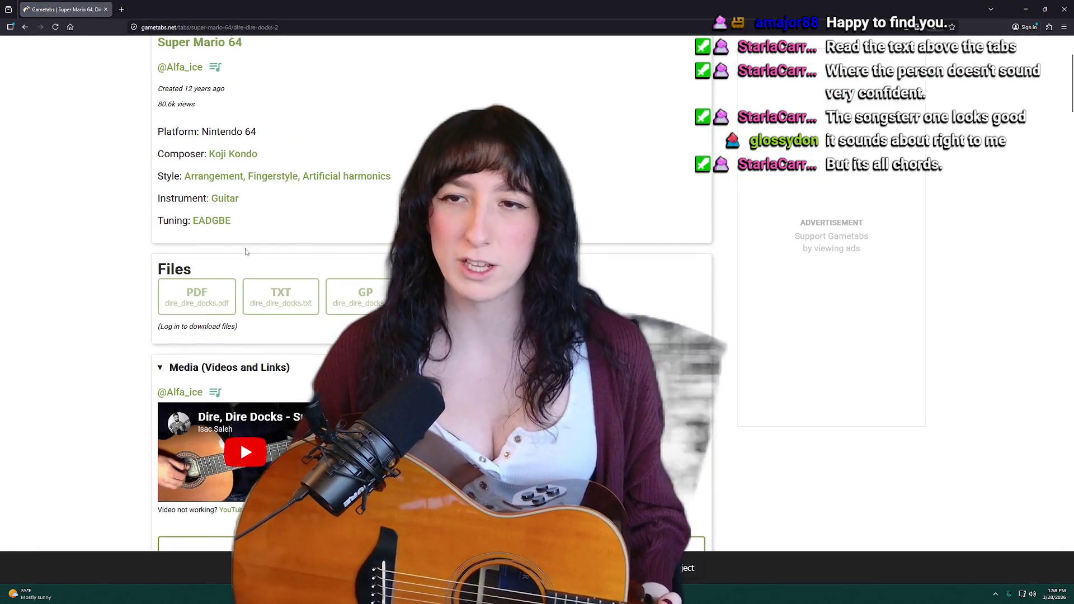
{"action": "scroll", "coordinate": [199, 293], "scroll_direction": "up", "scroll_amount": 3}
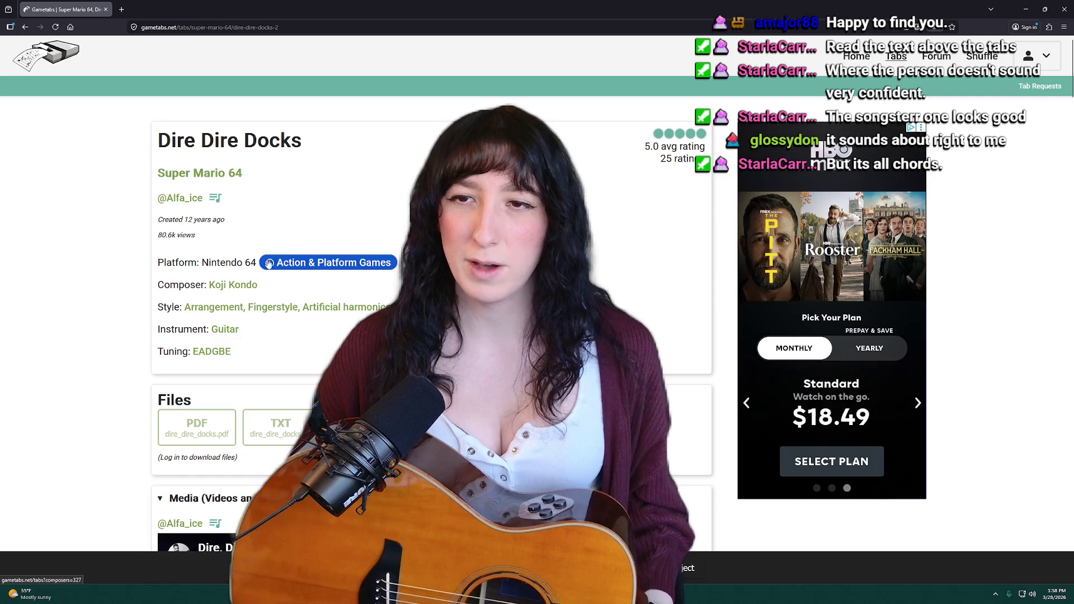
{"action": "scroll", "coordinate": [198, 296], "scroll_direction": "down", "scroll_amount": 2}
{"action": "scroll", "coordinate": [198, 297], "scroll_direction": "down", "scroll_amount": 4}
{"action": "scroll", "coordinate": [252, 291], "scroll_direction": "up", "scroll_amount": 6}
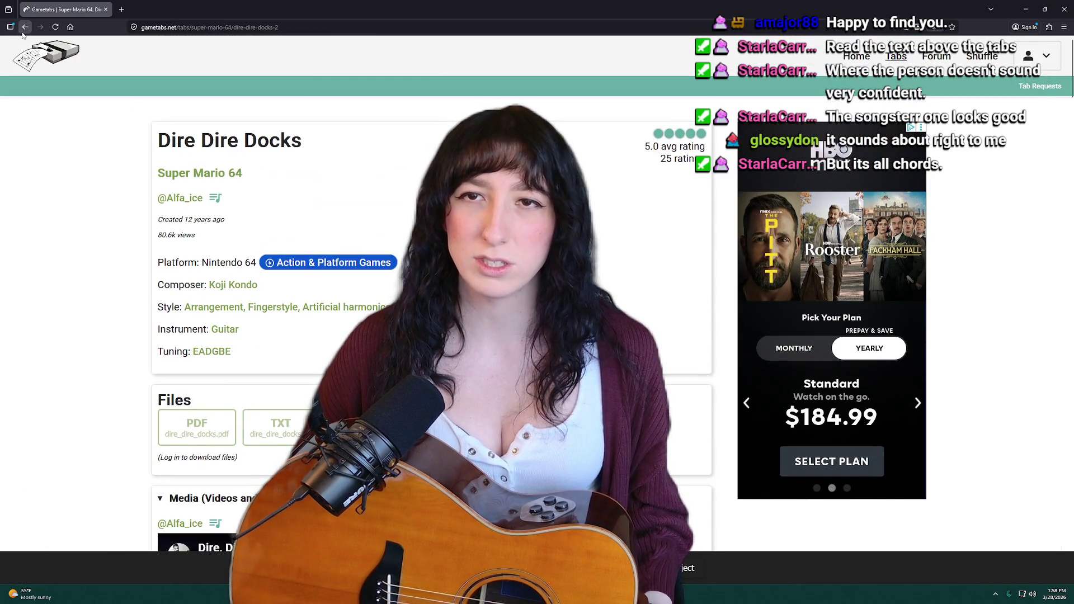
{"action": "left_click", "coordinate": [25, 28]}
{"action": "scroll", "coordinate": [189, 323], "scroll_direction": "down", "scroll_amount": 4}
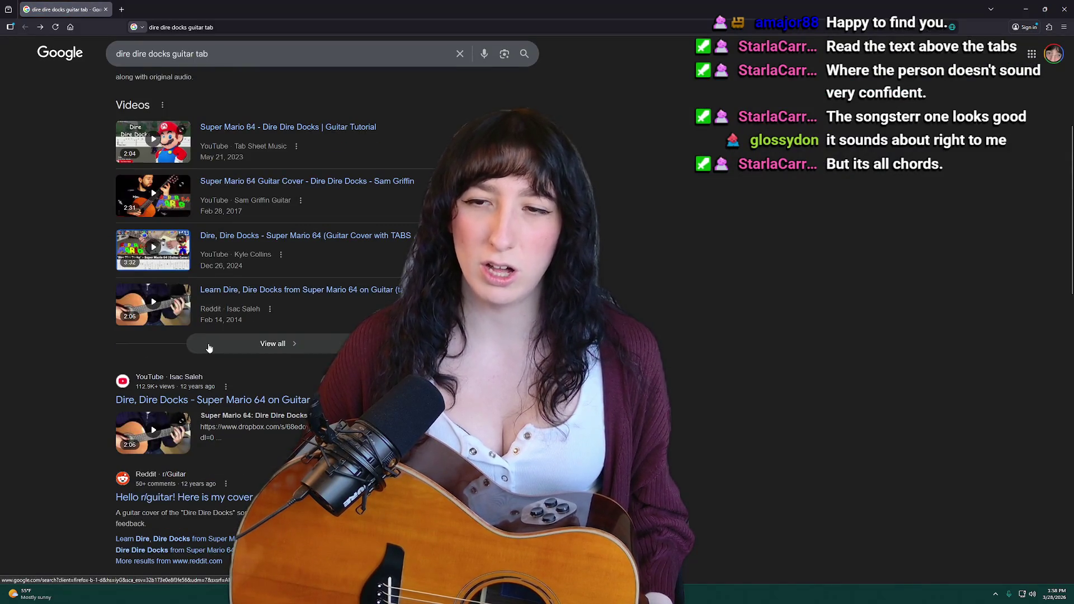
Open the Songsterr result in a new tab, then close it again
{"action": "scroll", "coordinate": [202, 252], "scroll_direction": "up", "scroll_amount": 3}
{"action": "scroll", "coordinate": [220, 205], "scroll_direction": "up", "scroll_amount": 1}
{"action": "middle_click", "coordinate": [220, 205]}
{"action": "middle_click", "coordinate": [219, 246]}
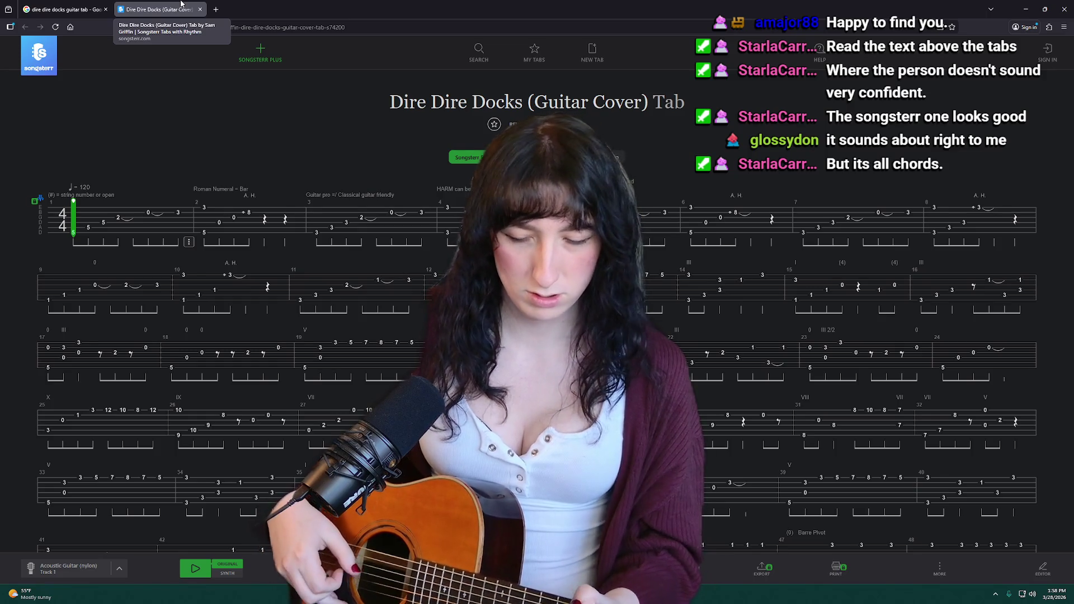
{"action": "left_click", "coordinate": [200, 9]}
Open and scroll through Ultimate Guitar's official Super Mario 64 Dire Dire Docks chords page
{"action": "scroll", "coordinate": [307, 364], "scroll_direction": "down", "scroll_amount": 6}
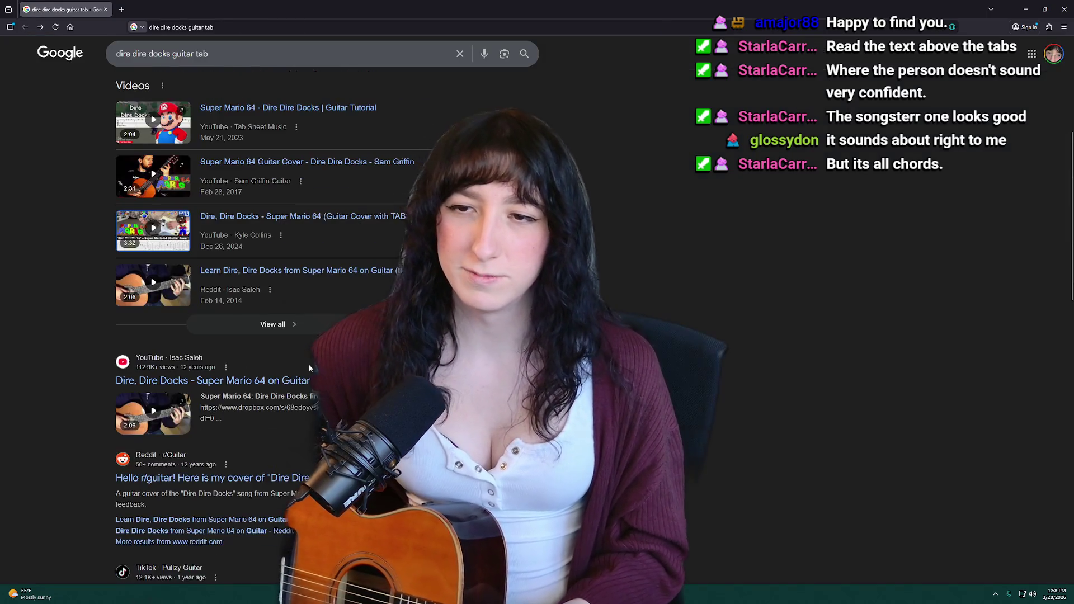
{"action": "scroll", "coordinate": [194, 387], "scroll_direction": "down", "scroll_amount": 4}
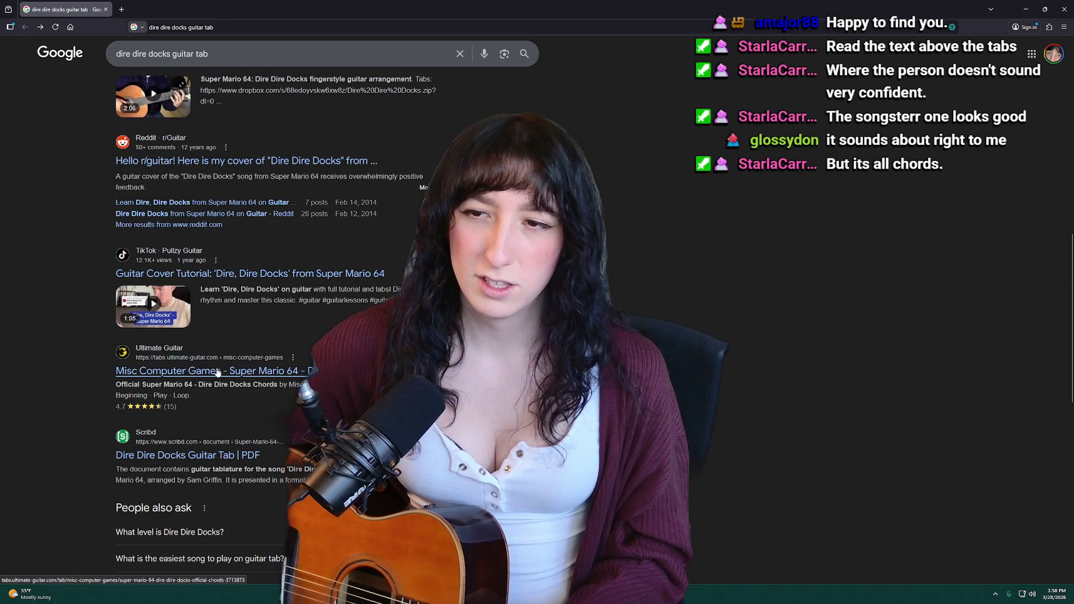
{"action": "left_click", "coordinate": [218, 374]}
{"action": "scroll", "coordinate": [226, 214], "scroll_direction": "down", "scroll_amount": 4}
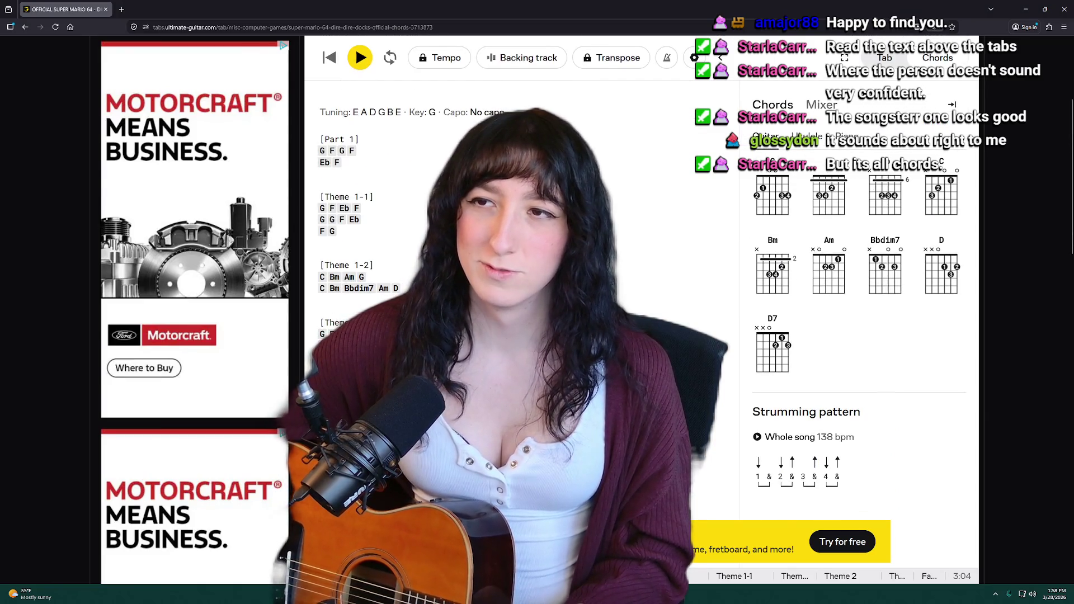
{"action": "scroll", "coordinate": [504, 223], "scroll_direction": "up", "scroll_amount": 4}
{"action": "scroll", "coordinate": [565, 195], "scroll_direction": "down", "scroll_amount": 1}
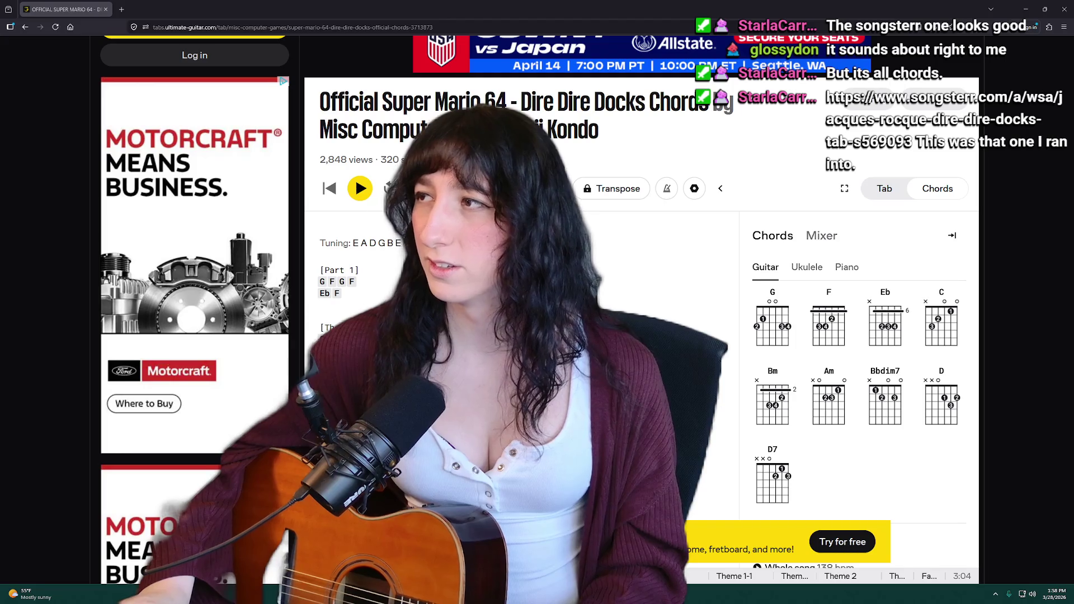
Load the Songsterr Dire, Dire Docks link shared in chat in the address bar
{"action": "key", "text": "ctrl+l"}
{"action": "type", "text": "https://www.songsterr.com/a/wsa/jacques-rocque-dire-dire-docks-tab-s569093"}
{"action": "key", "text": "Return"}
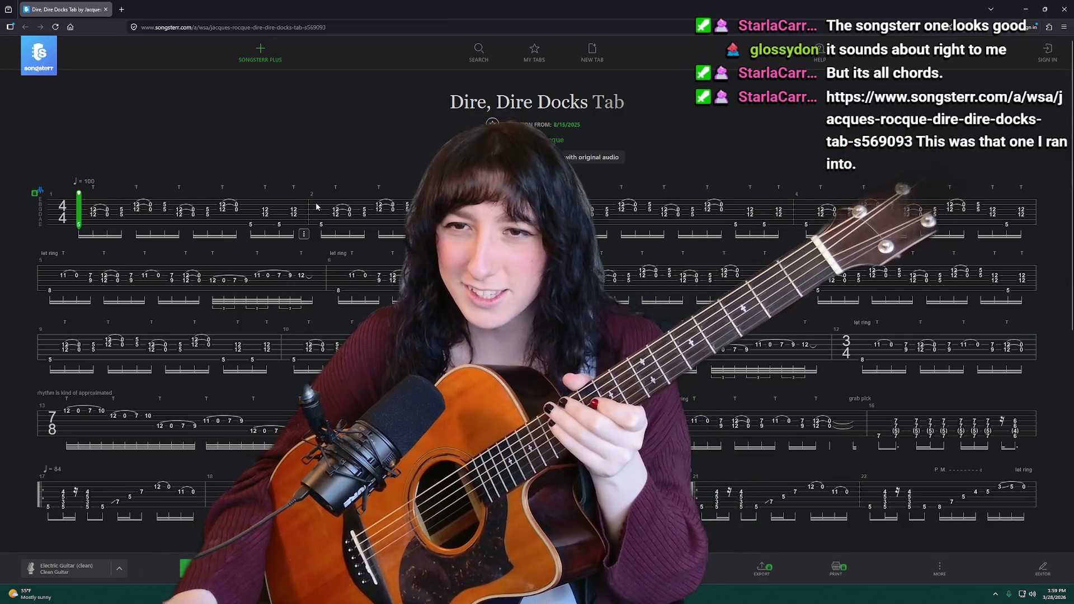
Scroll through the Songsterr Dire, Dire Docks tablature (4/4, tempo 100), then focus the search bar
{"action": "scroll", "coordinate": [314, 190], "scroll_direction": "down", "scroll_amount": 1}
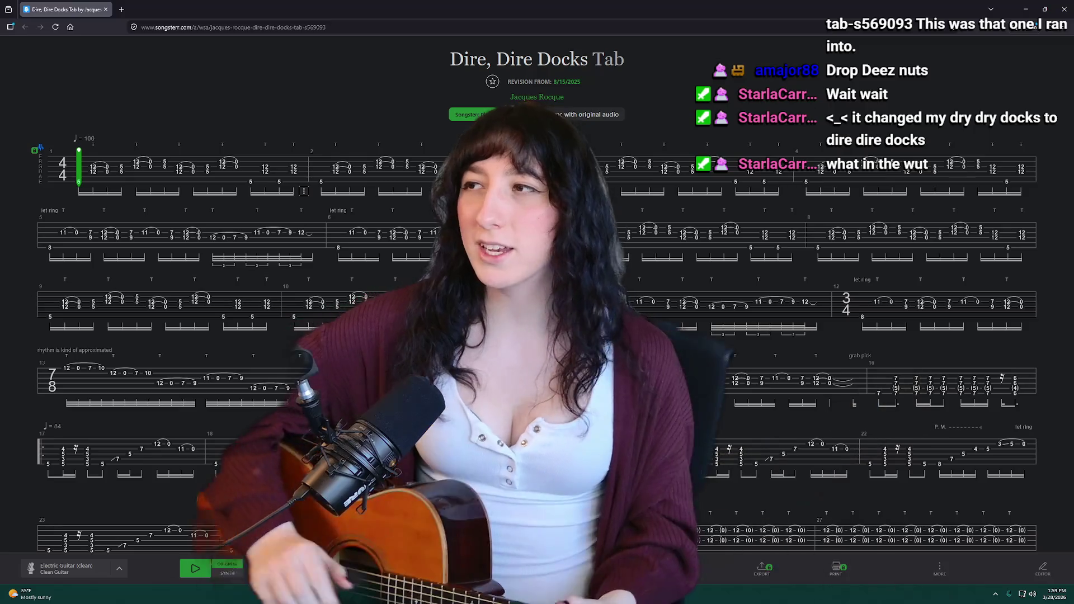
{"action": "left_click", "coordinate": [600, 29]}
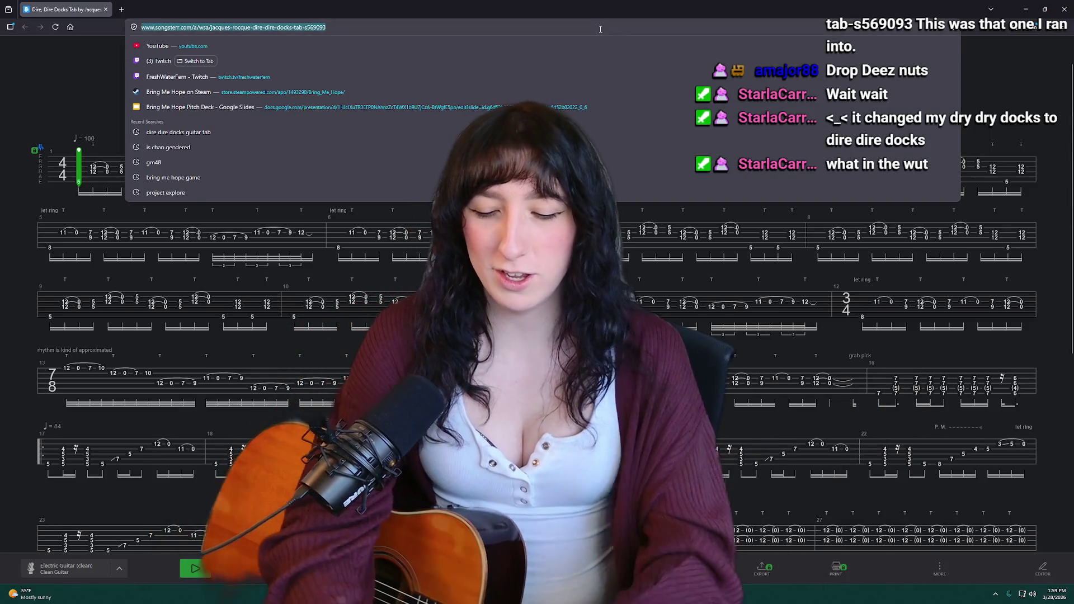
Search 'married life guitar trab' and scroll the Up – Married Life tab (Ver 3) to its Intro and A Section
{"action": "type", "text": "married life guitar "}
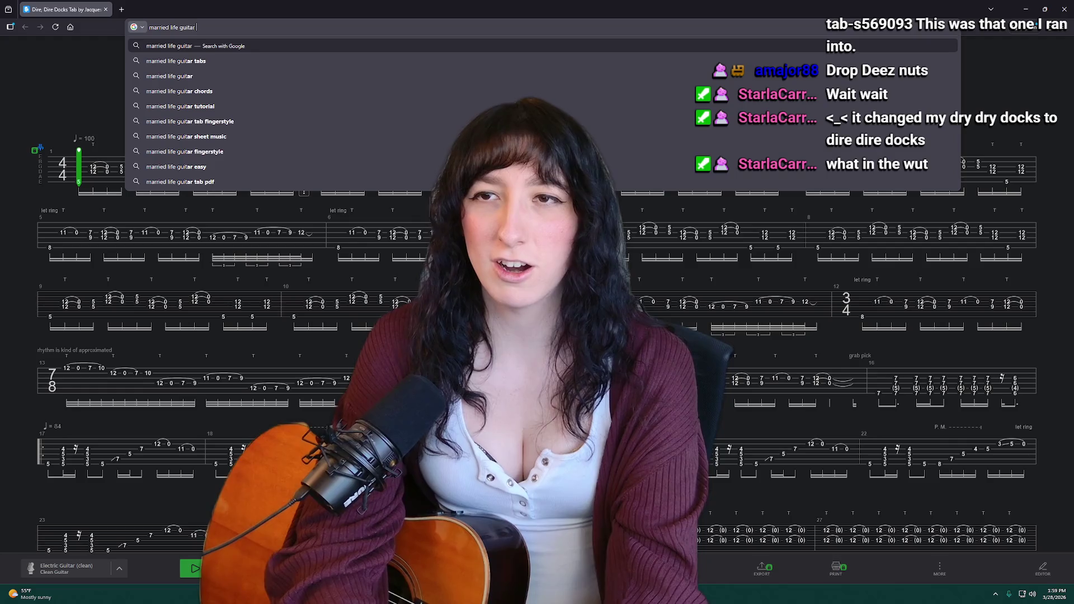
{"action": "type", "text": "trab"}
{"action": "key", "text": "Return"}
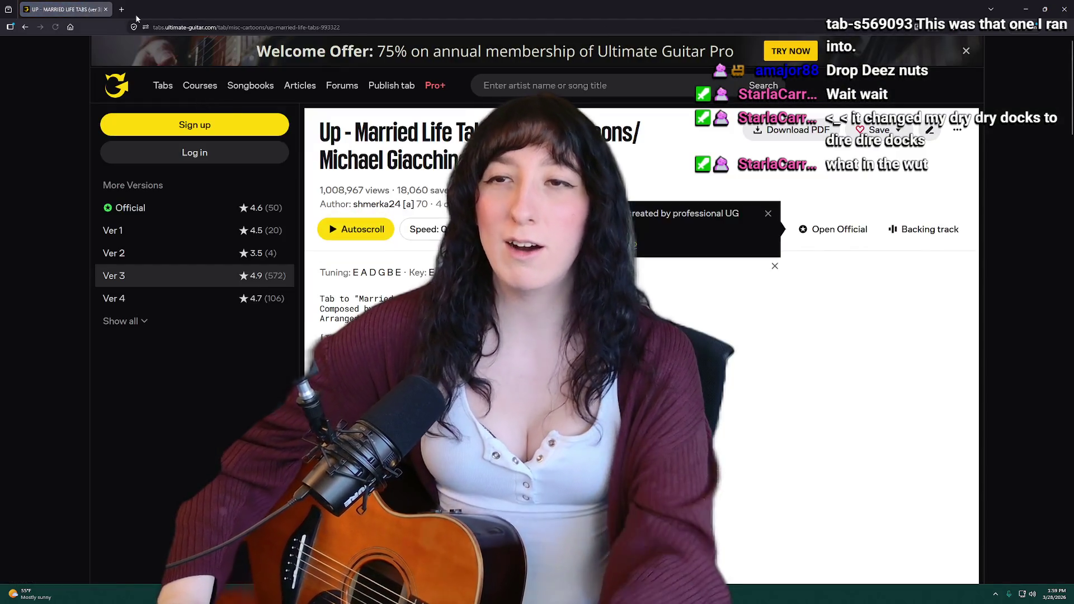
{"action": "scroll", "coordinate": [743, 325], "scroll_direction": "down", "scroll_amount": 3}
{"action": "scroll", "coordinate": [830, 365], "scroll_direction": "down", "scroll_amount": 1}
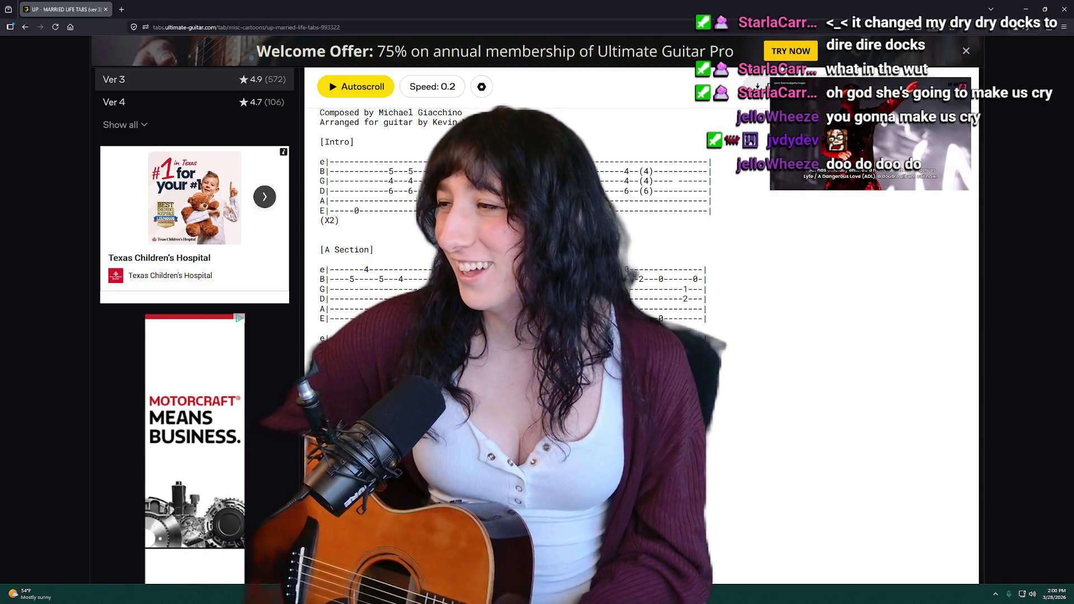
Scroll down through the Married Life guitar tab sheet
{"action": "scroll", "coordinate": [813, 368], "scroll_direction": "down", "scroll_amount": 3}
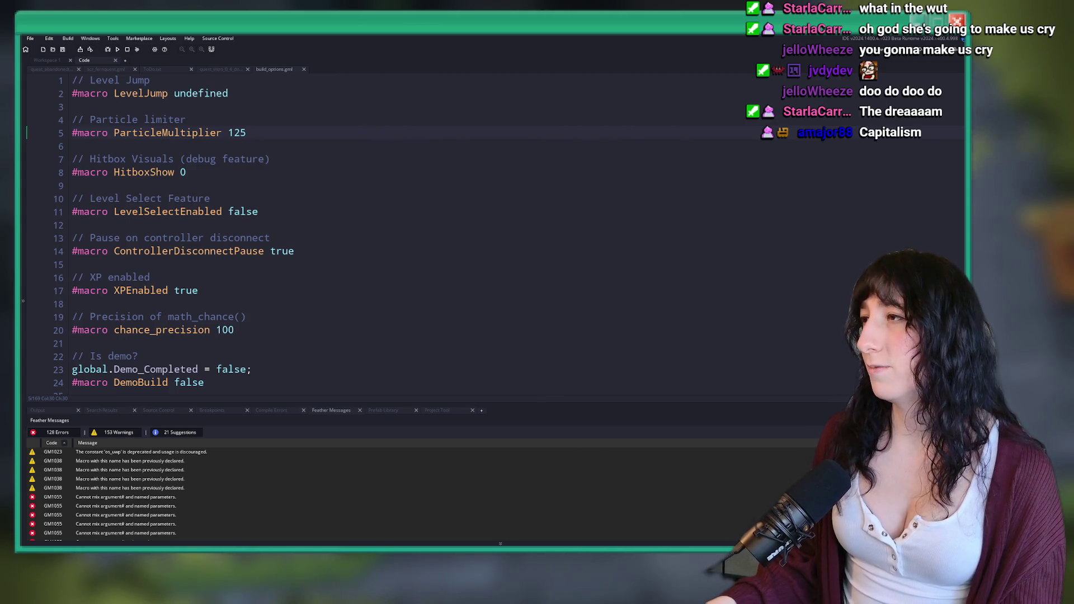
Switch to the browser showing the Uplifting Jazzy Deep House & Nu Disco Mix on YouTube
{"action": "key", "text": "alt+Tab"}
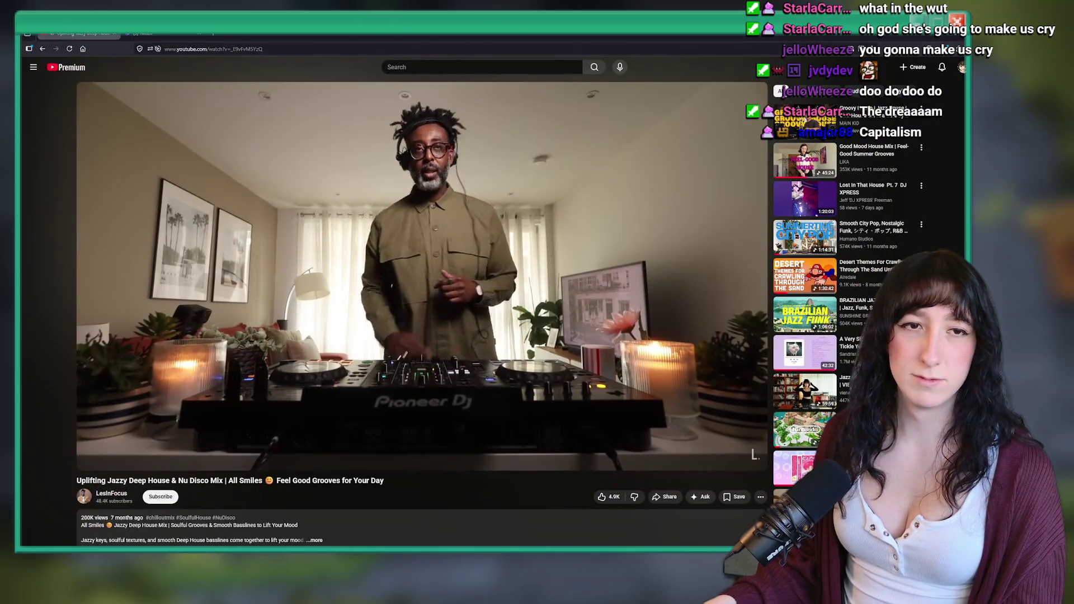
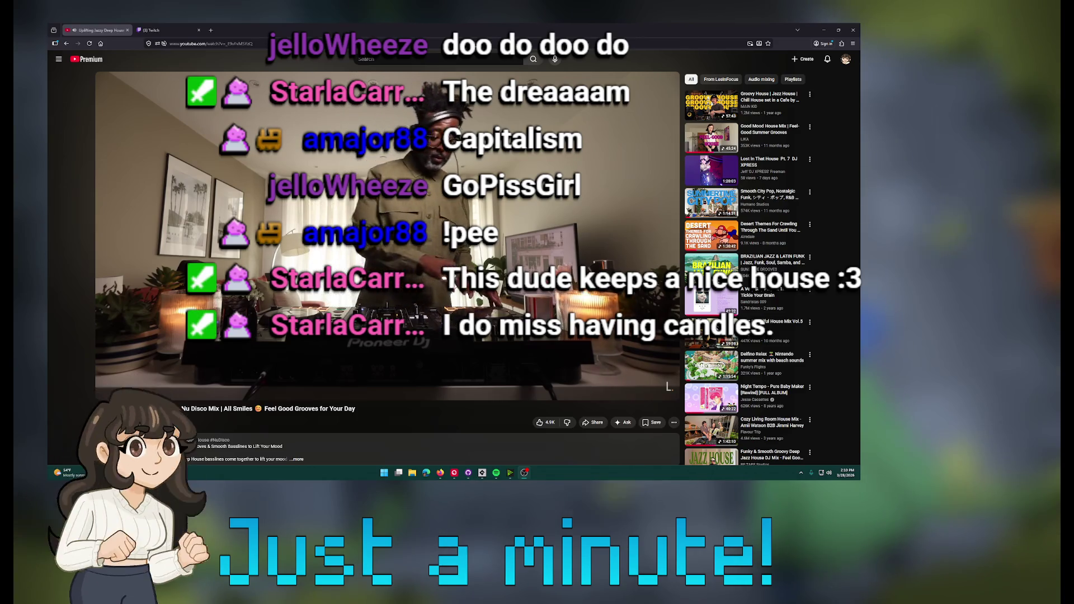
Leave the jazzy house mix video and return to GameMaker's build options macros script
{"action": "mouse_move", "coordinate": [281, 208]}
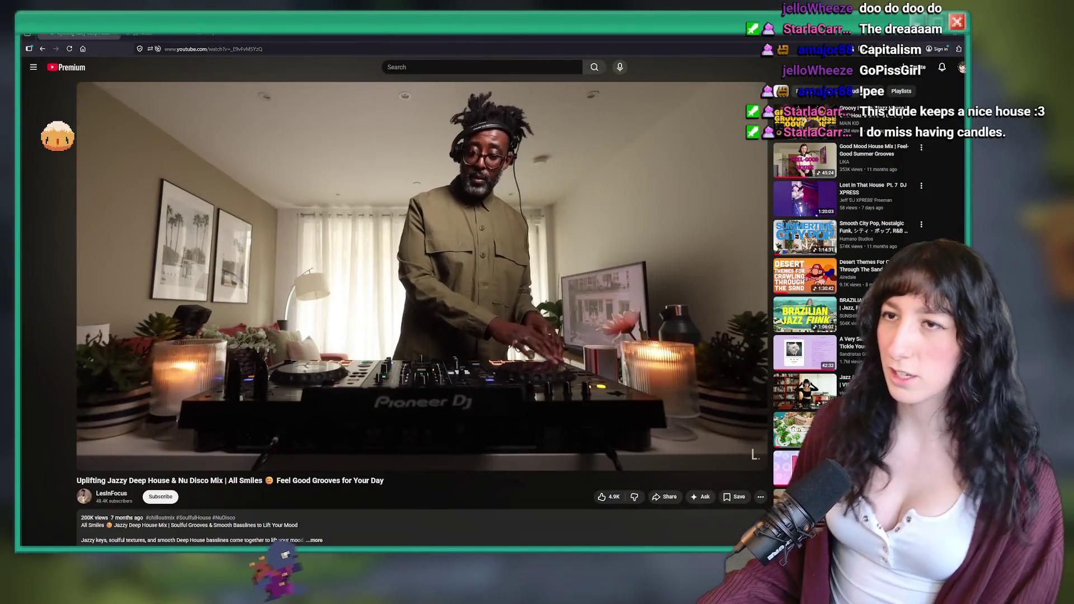
{"action": "key", "text": "alt+Tab"}
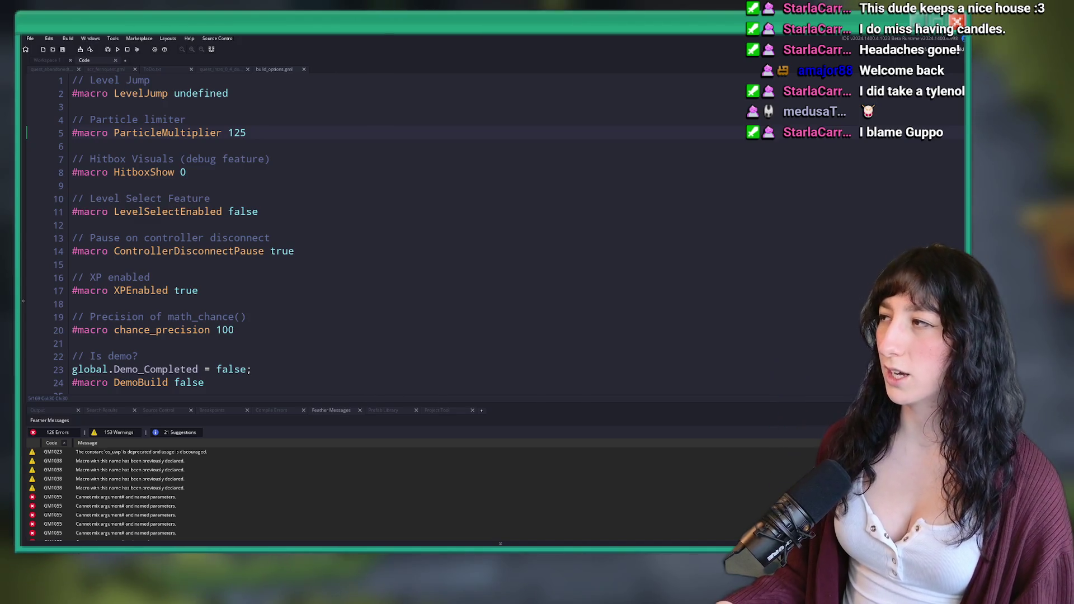
Skim the macros, glance at the GitHub Desktop history, then close the build_options.gml tab
{"action": "scroll", "coordinate": [424, 132], "scroll_direction": "down", "scroll_amount": 5}
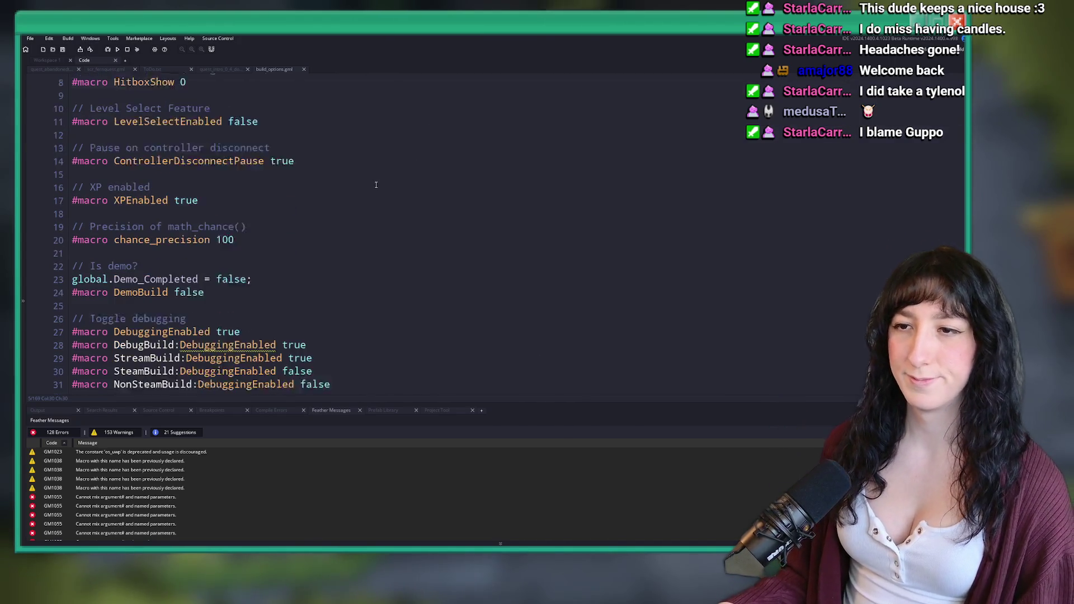
{"action": "scroll", "coordinate": [371, 212], "scroll_direction": "up", "scroll_amount": 2}
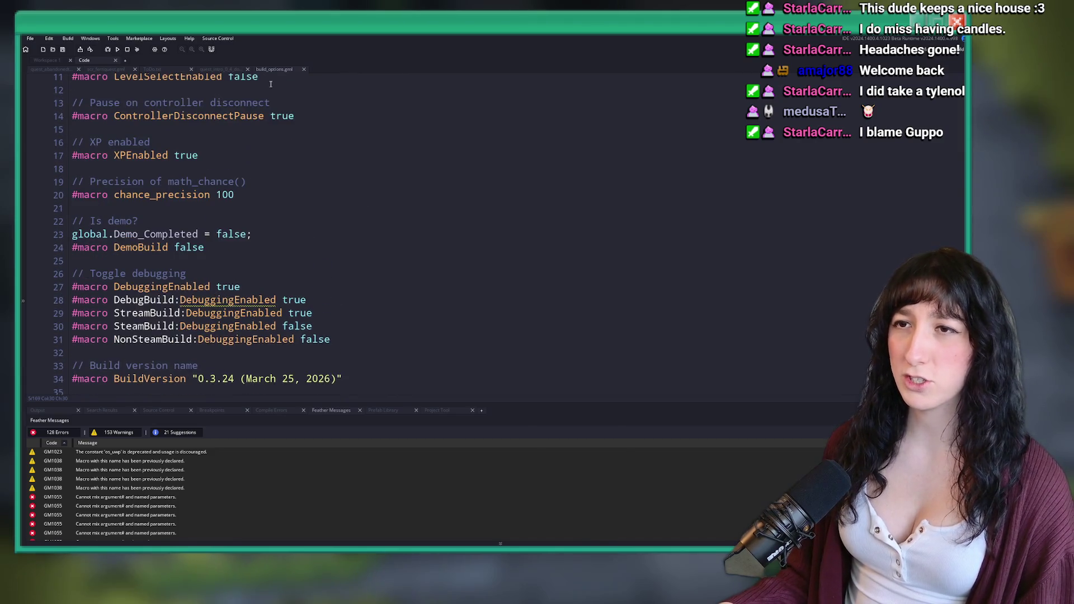
{"action": "key", "text": "alt+Tab"}
{"action": "key", "text": "alt+Tab"}
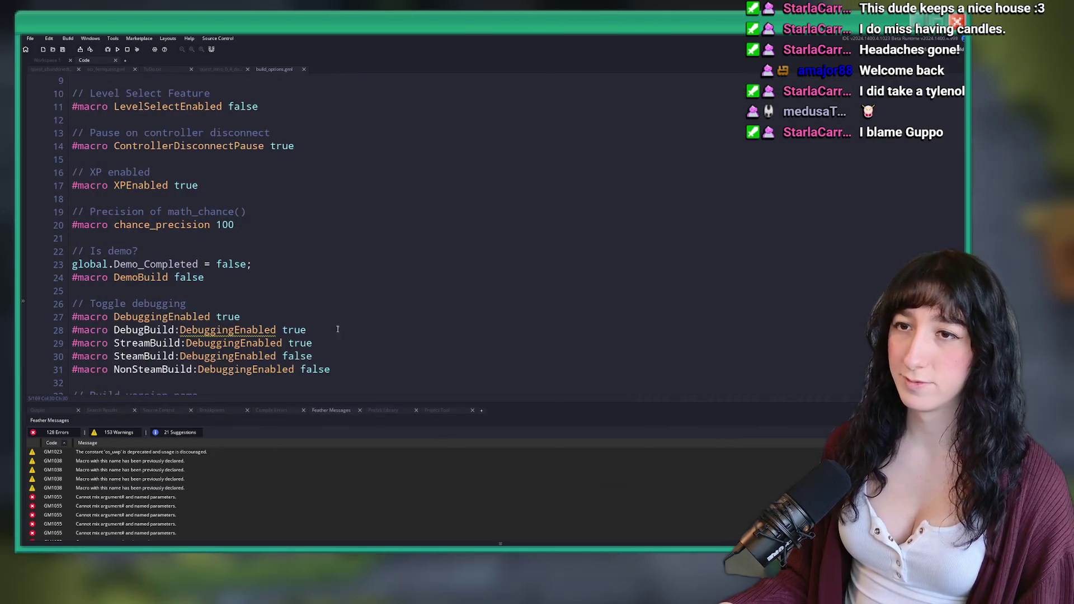
{"action": "key", "text": "alt+Tab"}
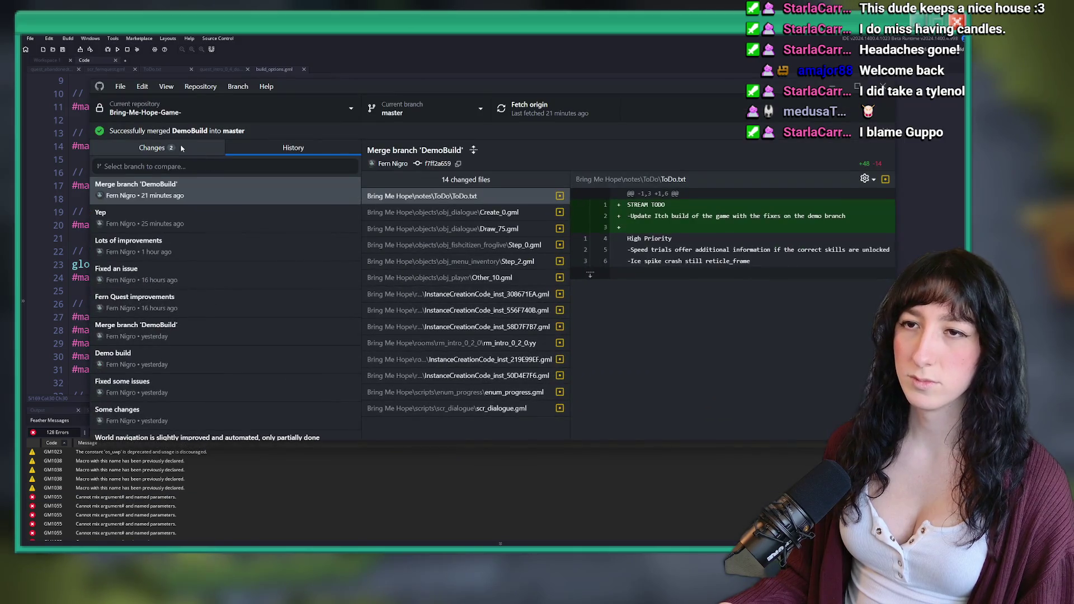
{"action": "key", "text": "ctrl+1"}
{"action": "key", "text": "alt+Tab"}
{"action": "middle_click", "coordinate": [270, 69]}
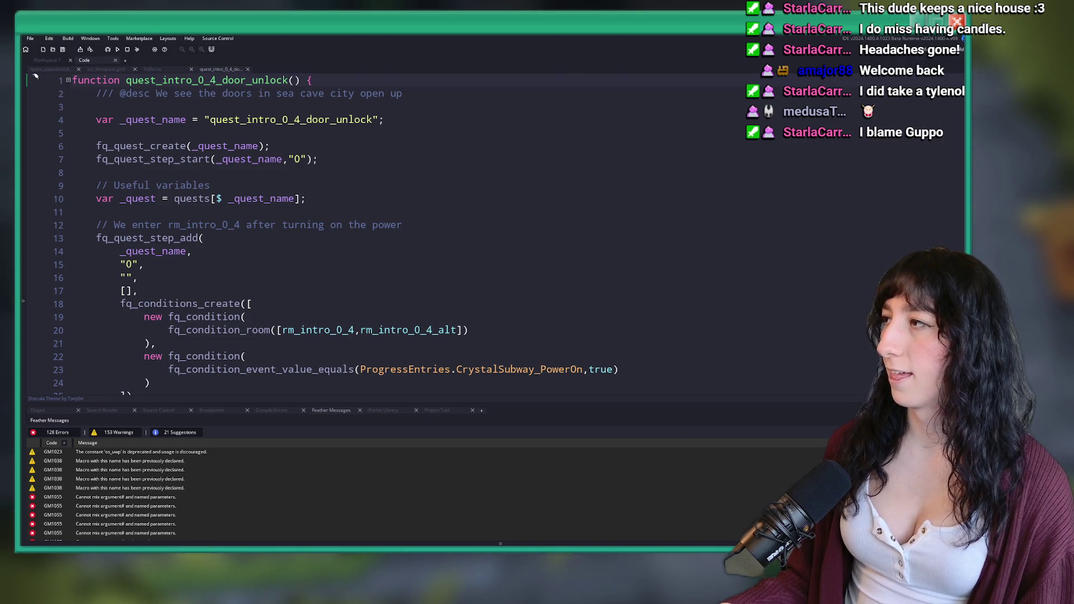
Review ToDo.txt and scr_fernquest.gml, open quest_abandonedtown, then switch to the Twitch browser
{"action": "left_click", "coordinate": [175, 73]}
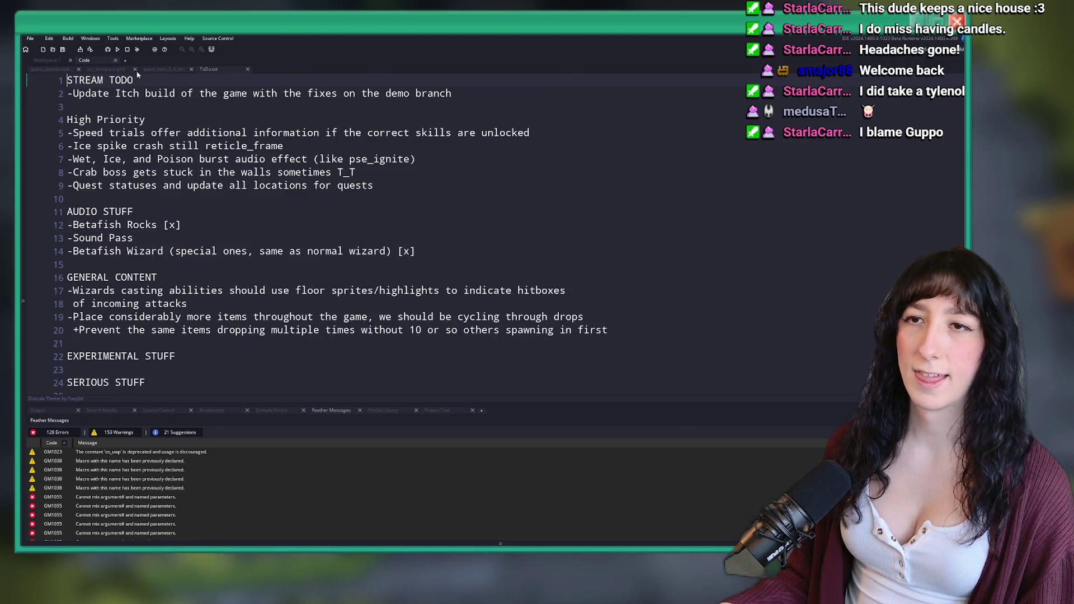
{"action": "left_click", "coordinate": [96, 68]}
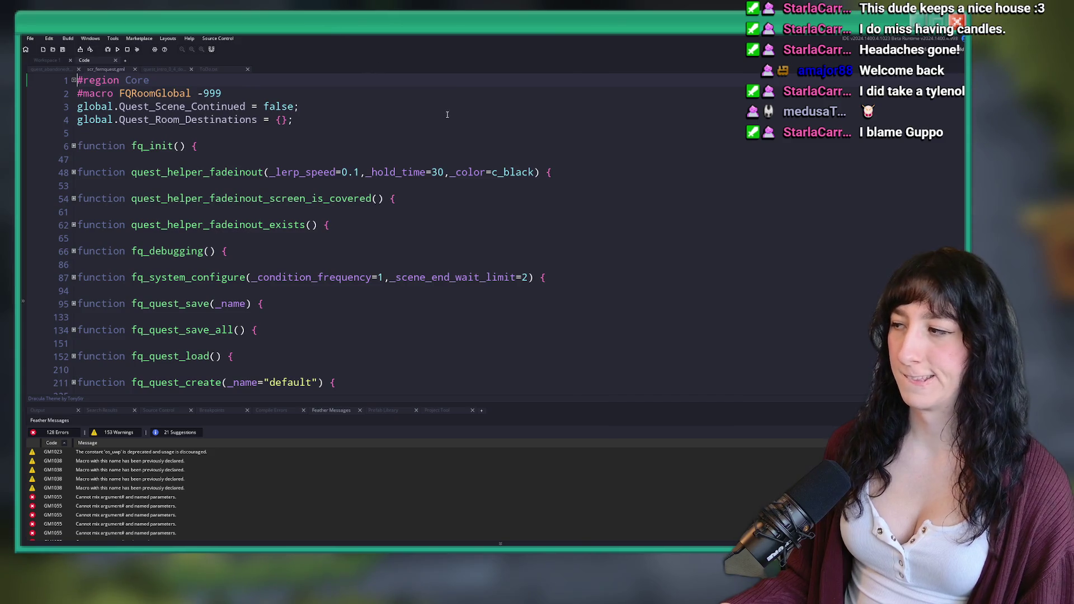
{"action": "left_click", "coordinate": [49, 69]}
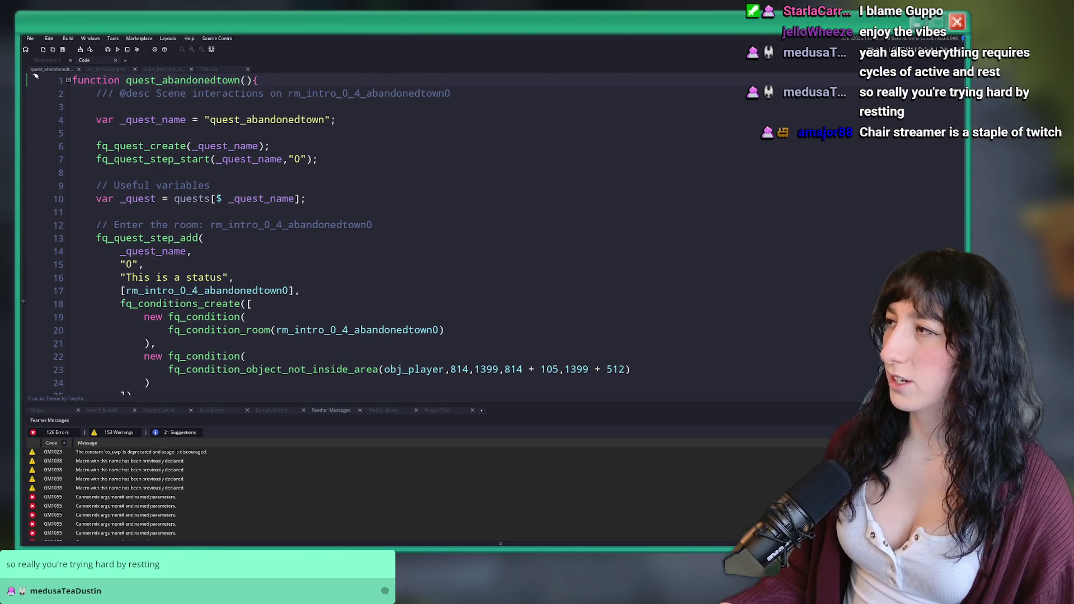
{"action": "key", "text": "alt+Tab"}
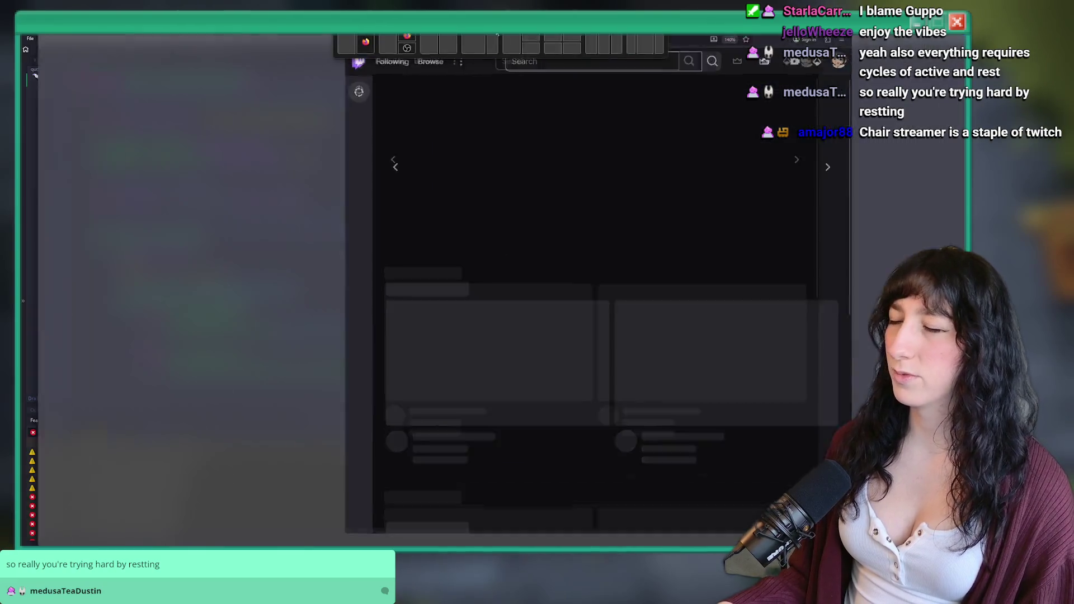
Open Twitch's Software and Game Development category and view the 'I can't eat until I finish this project' stream
{"action": "left_click", "coordinate": [223, 415]}
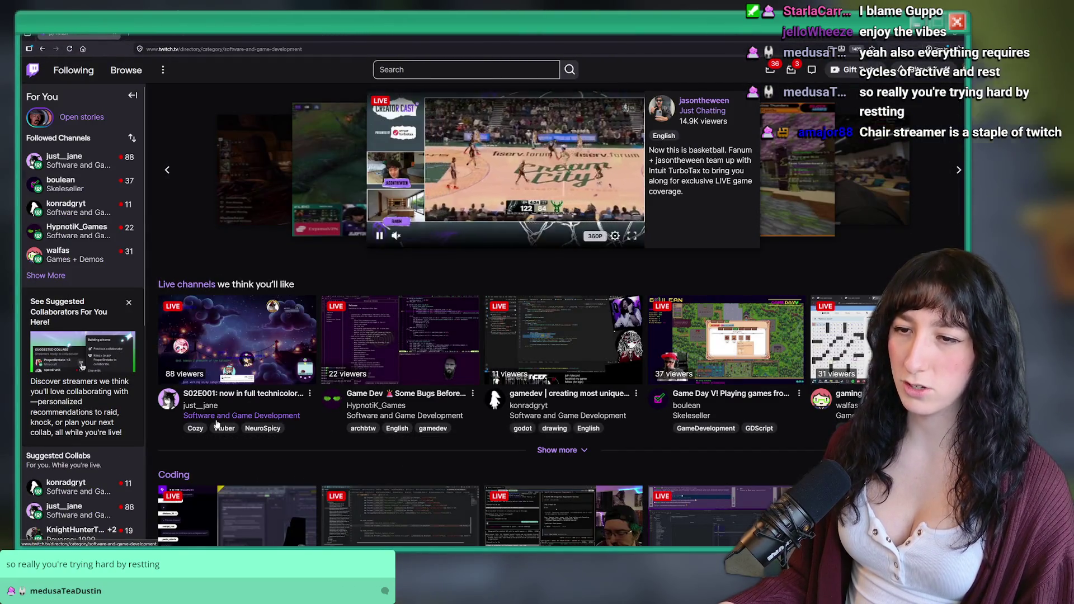
{"action": "scroll", "coordinate": [564, 185], "scroll_direction": "down", "scroll_amount": 2}
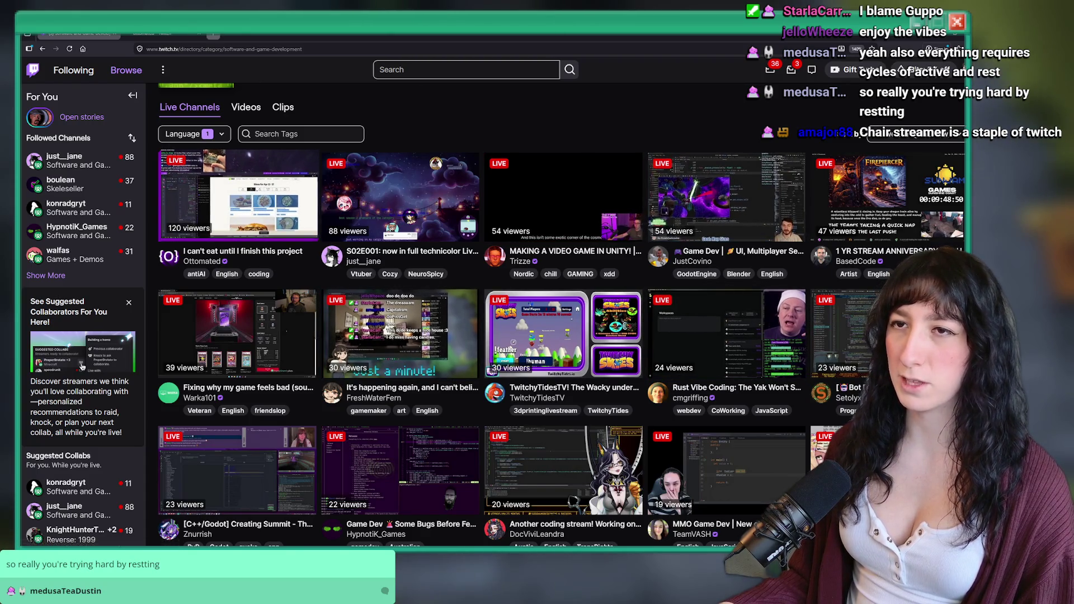
{"action": "left_click", "coordinate": [237, 196]}
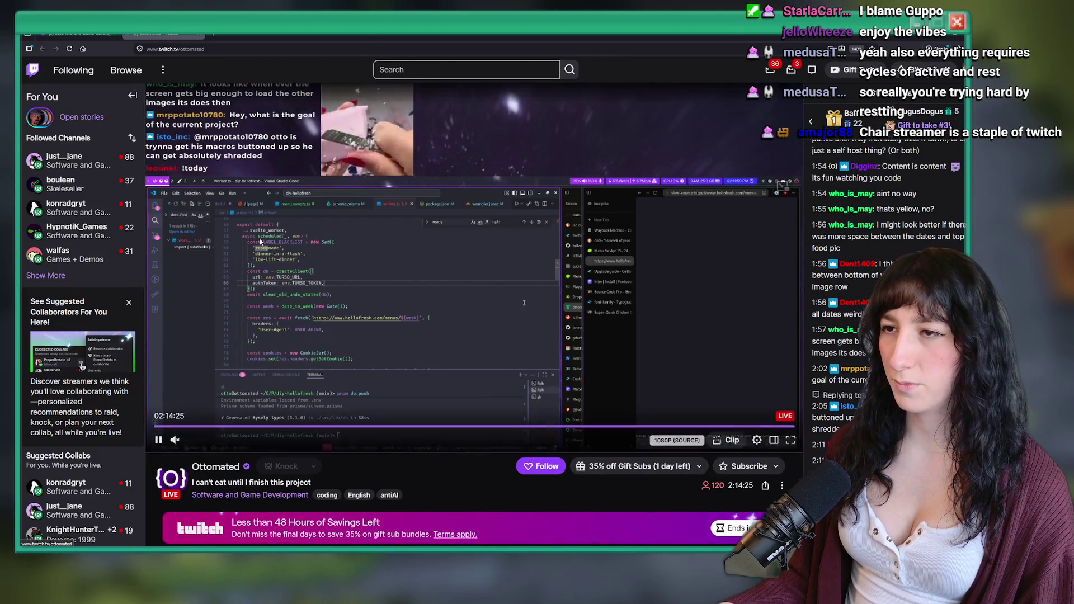
{"action": "key", "text": "alt+Left"}
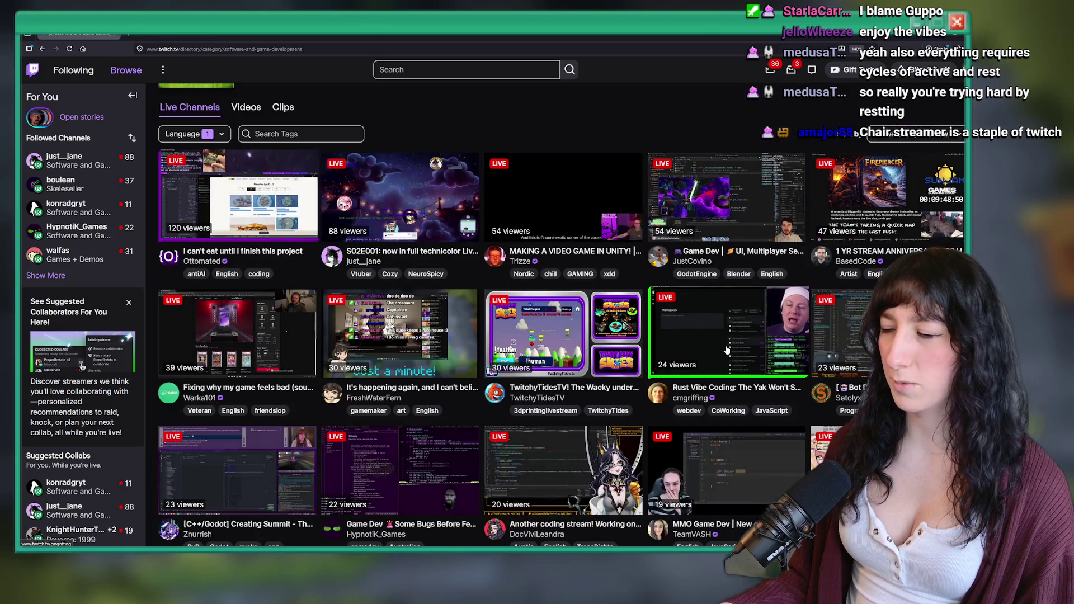
Look at the MMO Game Dev live stream, then go back to the category directory
{"action": "scroll", "coordinate": [686, 369], "scroll_direction": "down", "scroll_amount": 2}
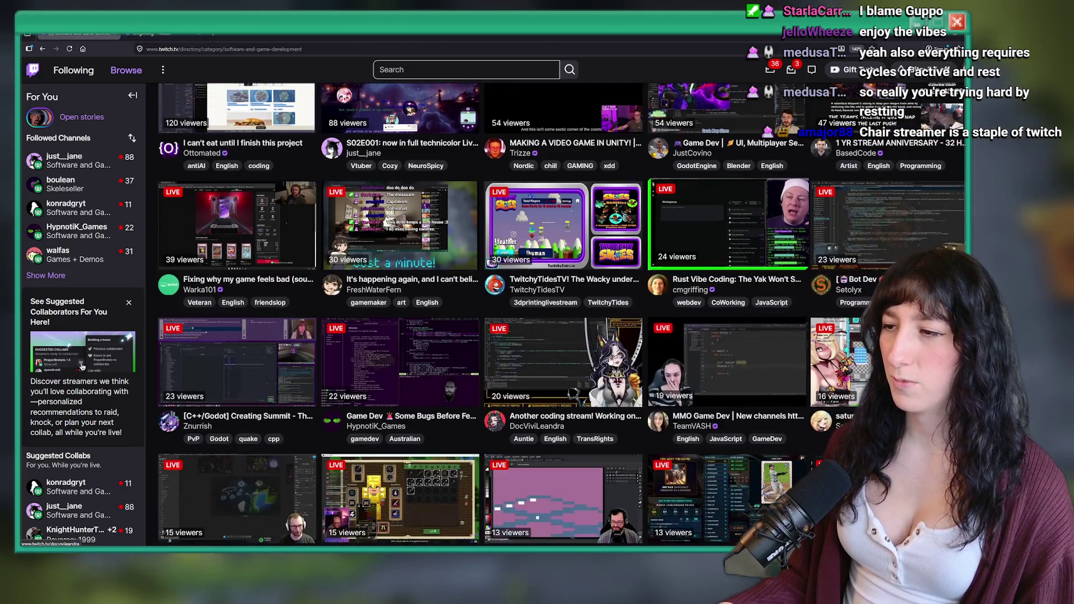
{"action": "left_click", "coordinate": [687, 369]}
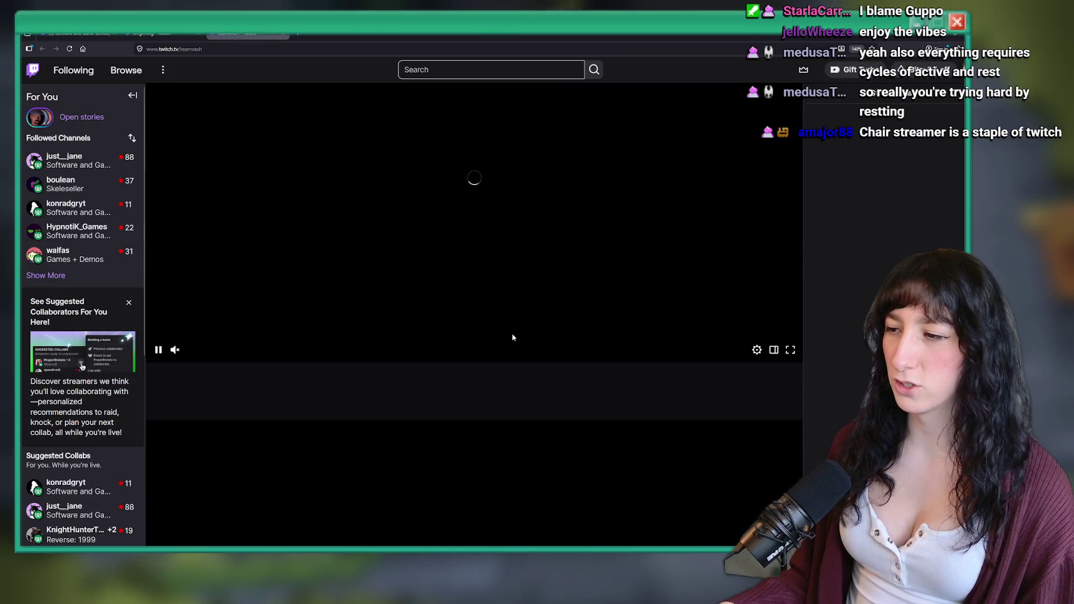
{"action": "scroll", "coordinate": [527, 298], "scroll_direction": "down", "scroll_amount": 5}
{"action": "scroll", "coordinate": [749, 249], "scroll_direction": "up", "scroll_amount": 3}
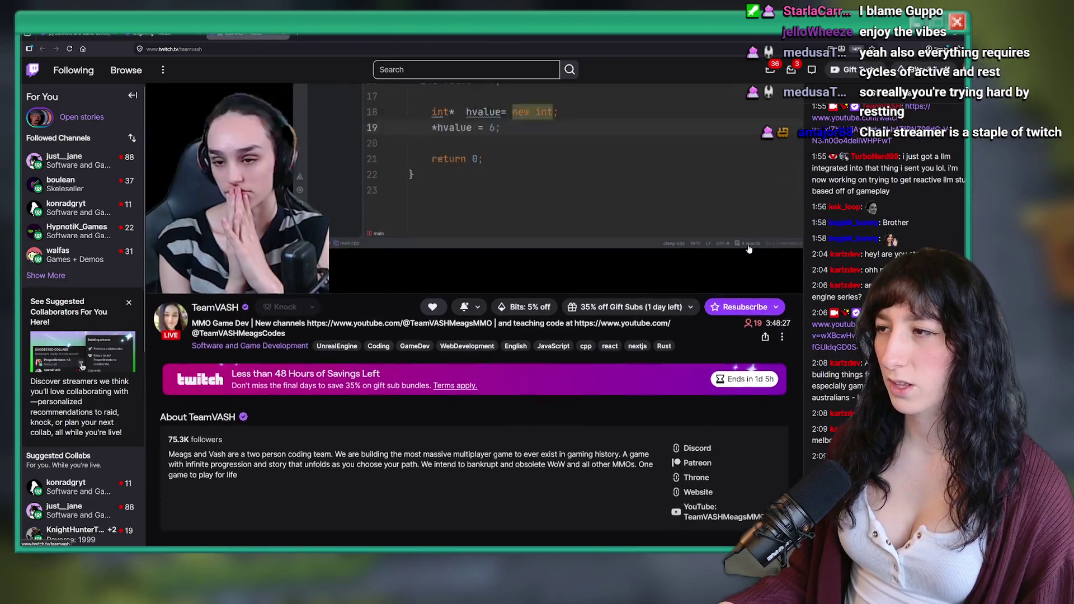
{"action": "scroll", "coordinate": [749, 249], "scroll_direction": "up", "scroll_amount": 3}
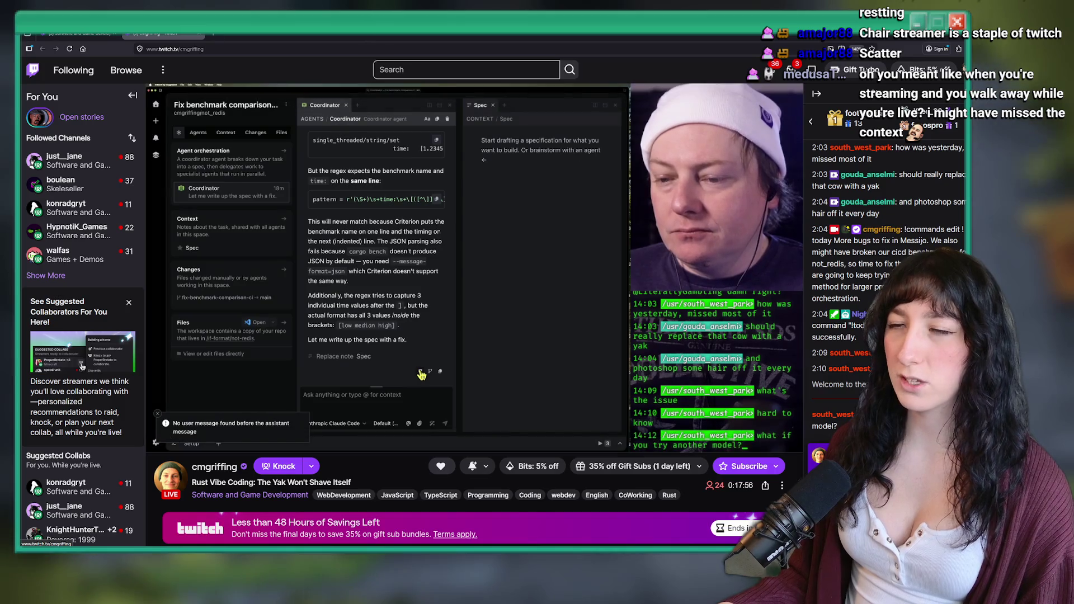
{"action": "key", "text": "alt+Left"}
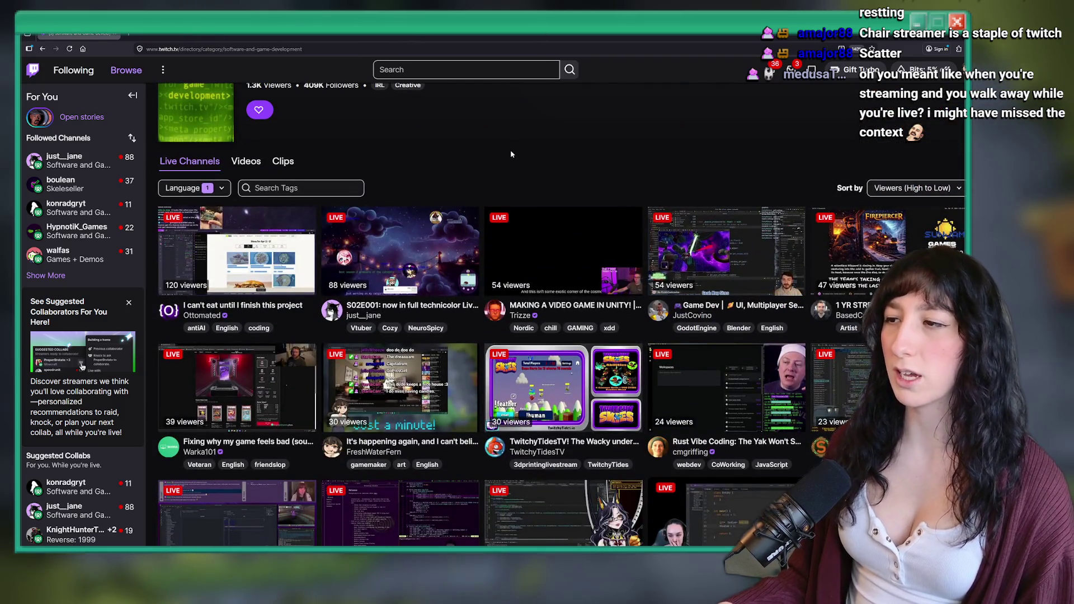
Check the rhythm game stream, open a blank tab, and return to GameMaker's quest_abandonedtown script
{"action": "scroll", "coordinate": [462, 122], "scroll_direction": "down", "scroll_amount": 8}
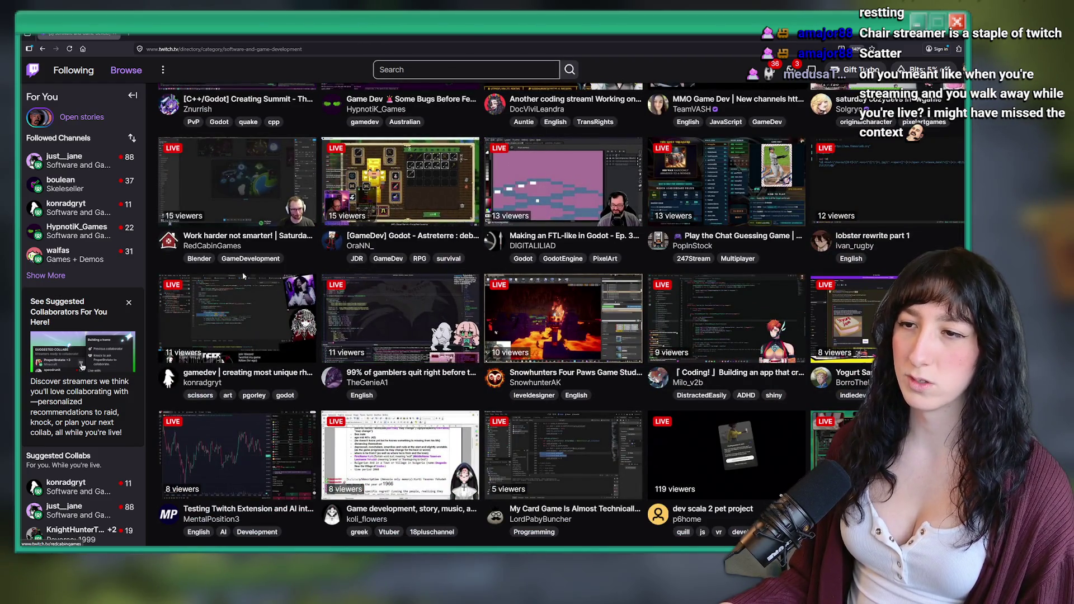
{"action": "left_click", "coordinate": [243, 280]}
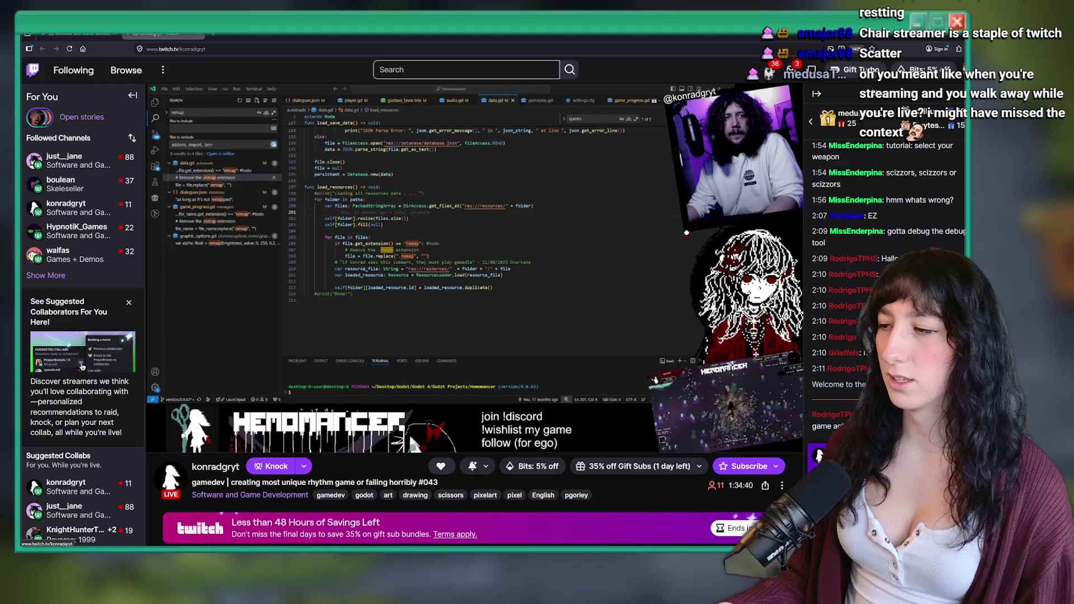
{"action": "key", "text": "alt+Left"}
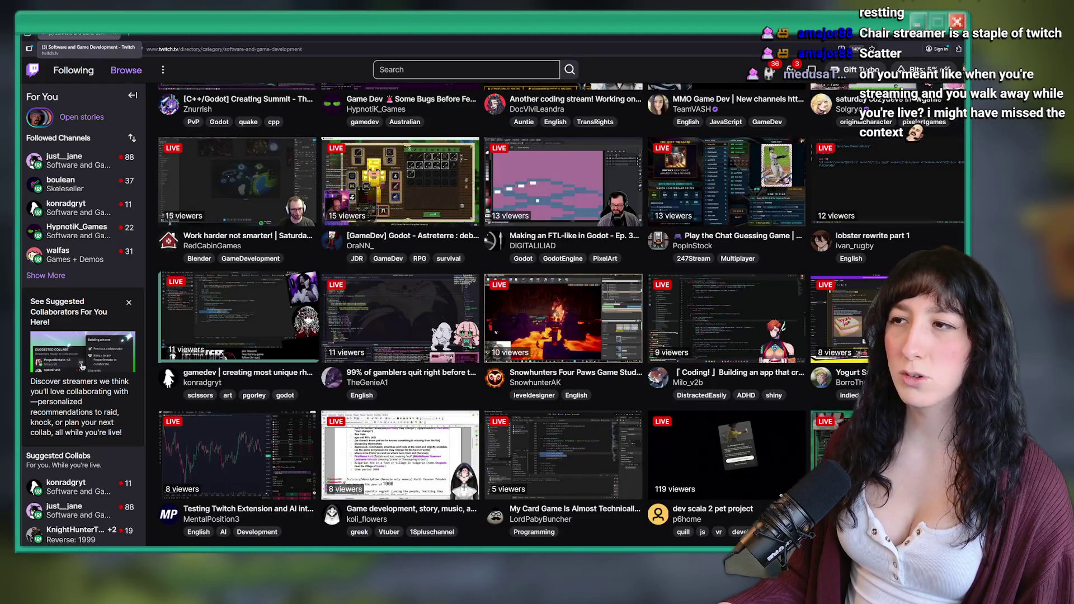
{"action": "left_click", "coordinate": [130, 35]}
{"action": "key", "text": "alt+Tab"}
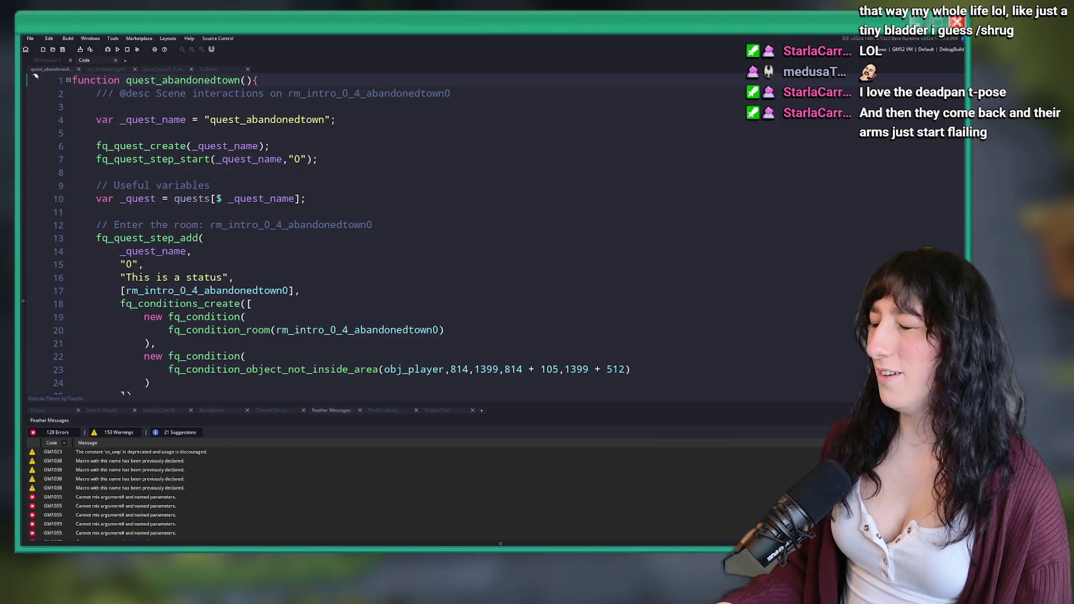
{"action": "left_click", "coordinate": [348, 254]}
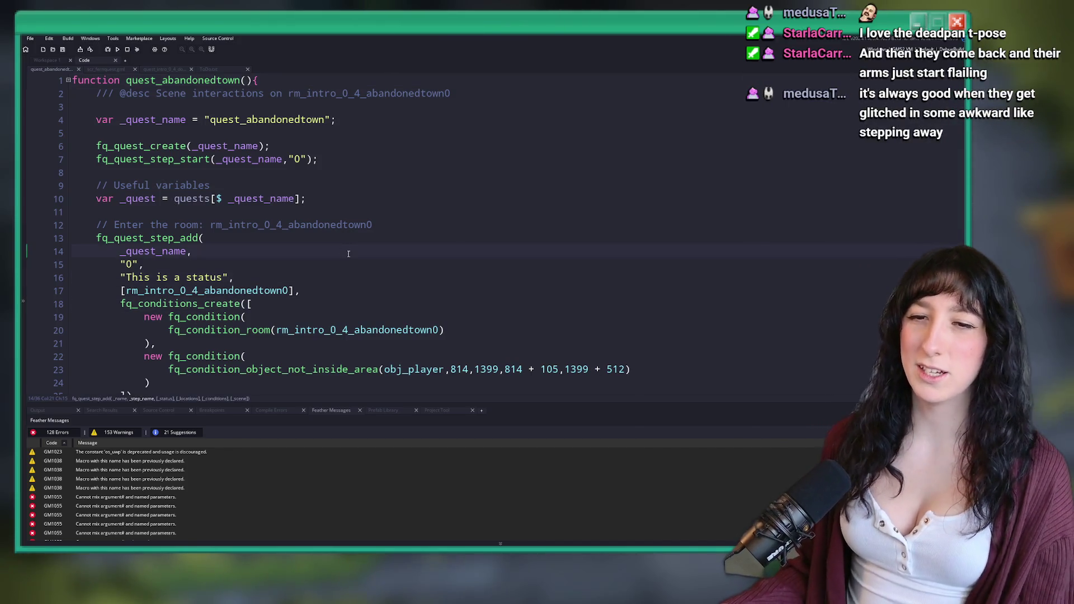